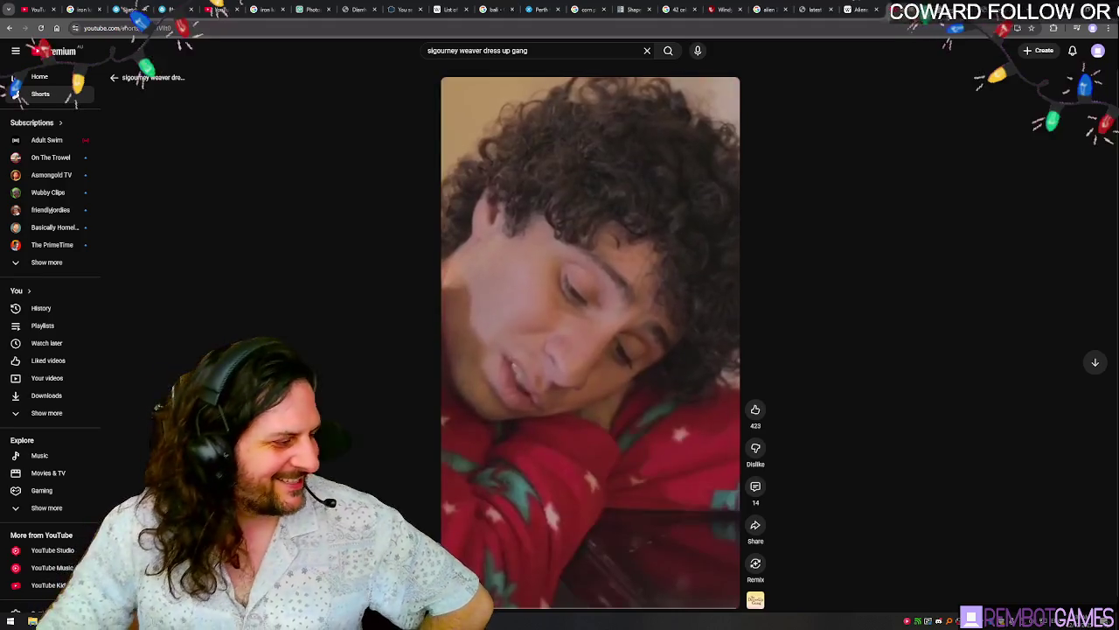
- Leave the YouTube Short and switch to the Godot editor showing the rusted-metal room scene
mouse_move(631, 243)
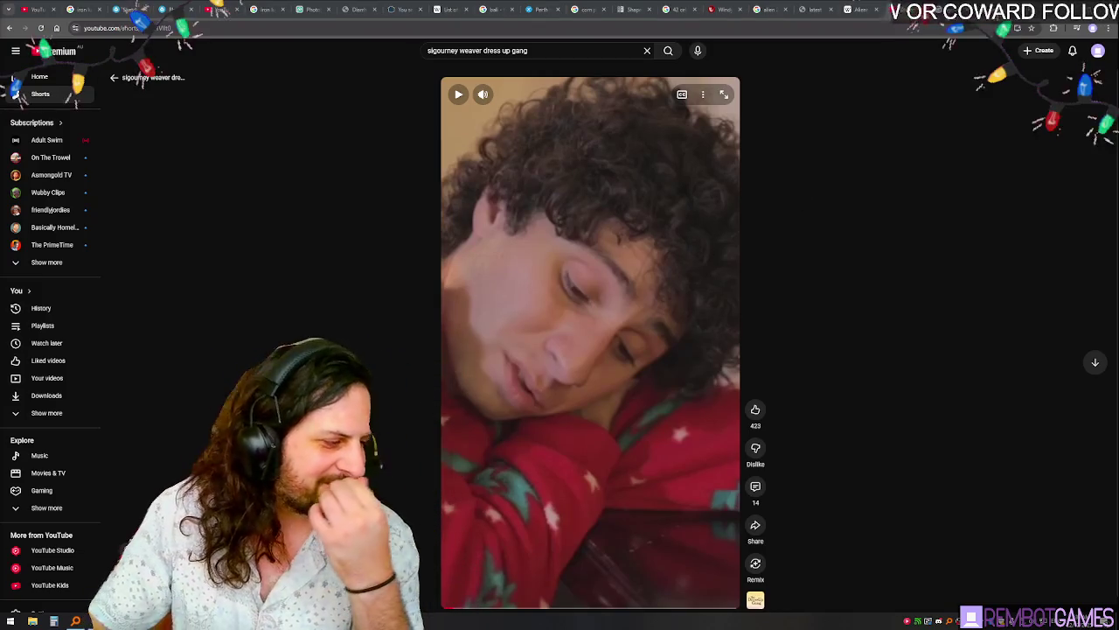
key("alt+Tab")
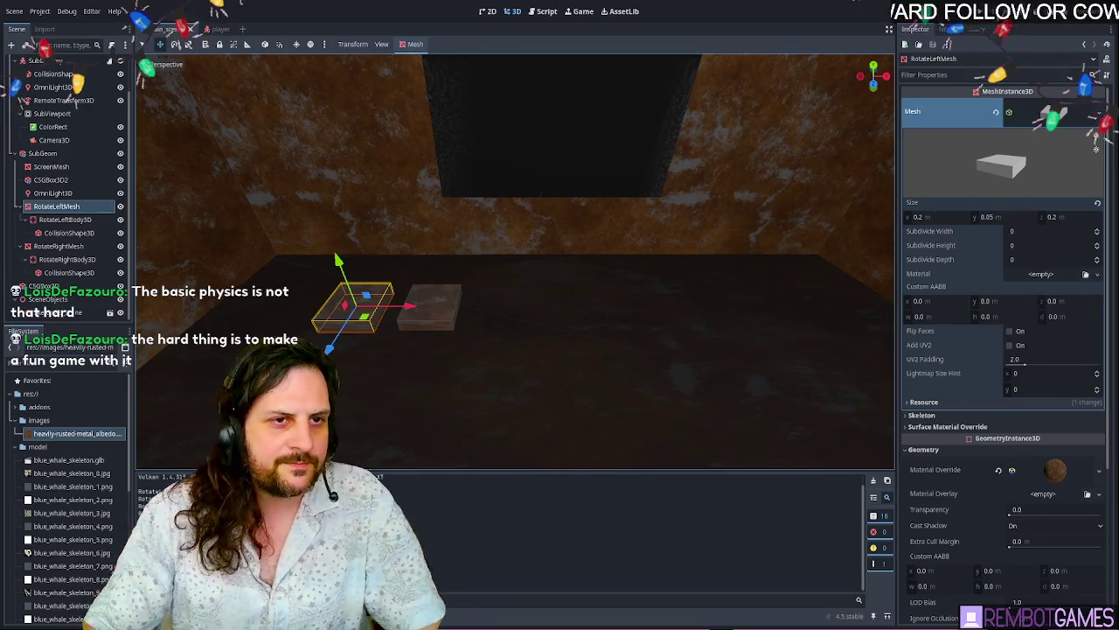
- Orbit the viewport, enlarge the docks, and open RotateLeftMesh's script rotate_left_mesh.gd
mouse_move(523, 198)
left_mouse_down()
mouse_move(512, 212)
mouse_move(493, 202)
mouse_move(577, 219)
mouse_move(462, 267)
left_mouse_up()
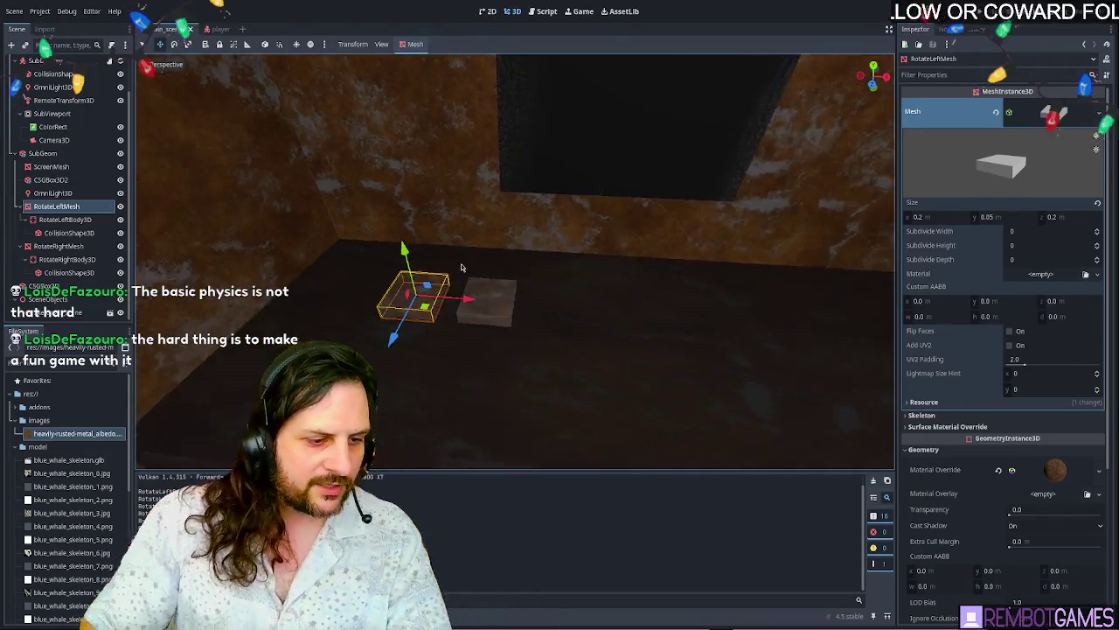
left_click_drag(381, 475, 382, 499)
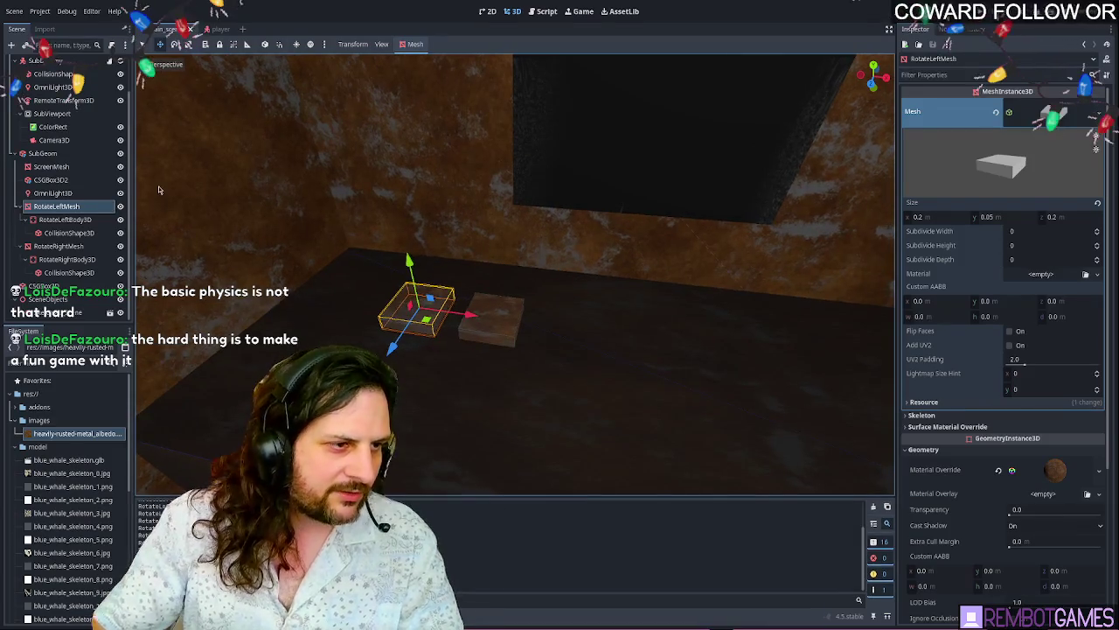
left_click_drag(133, 206, 152, 206)
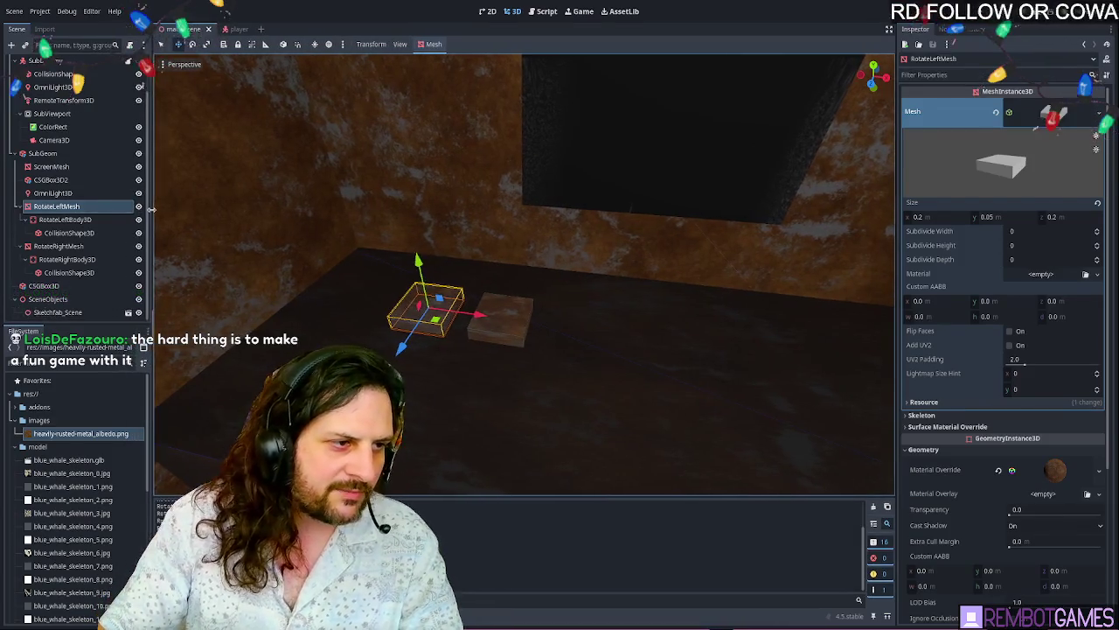
left_click(81, 206)
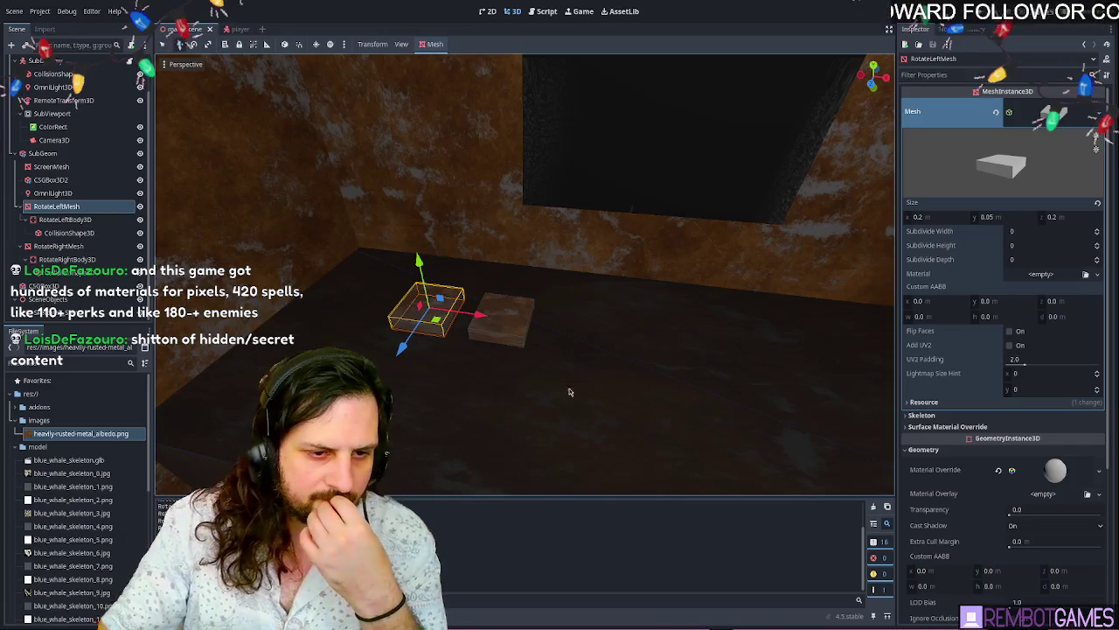
left_click(126, 205)
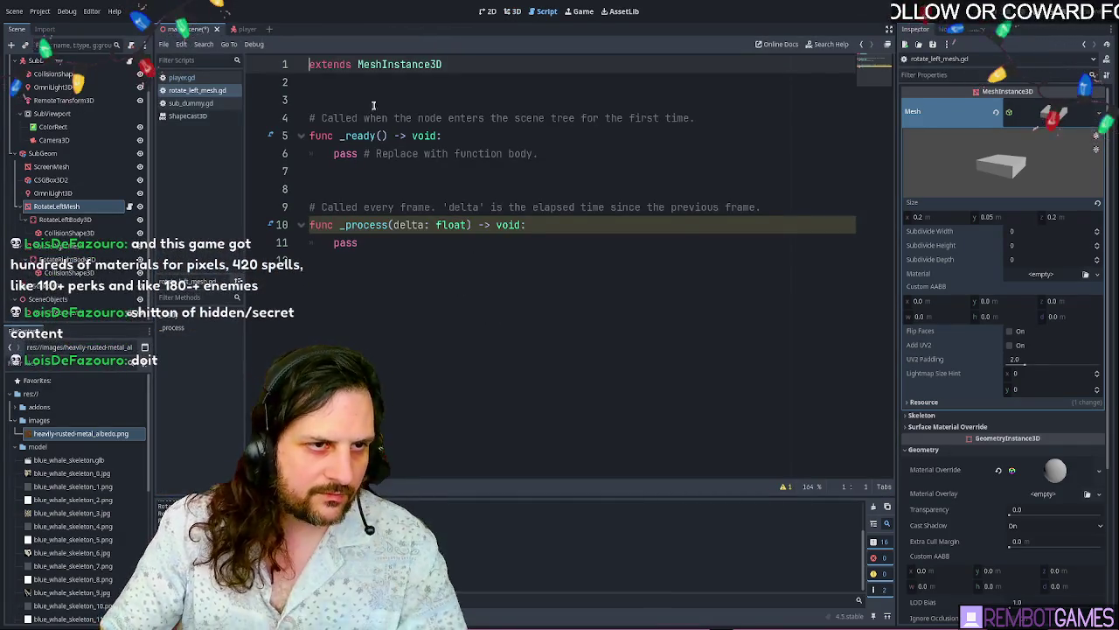
- In the FileSystem dock, collapse the images and model folders and expand scripts/button
left_click(61, 246)
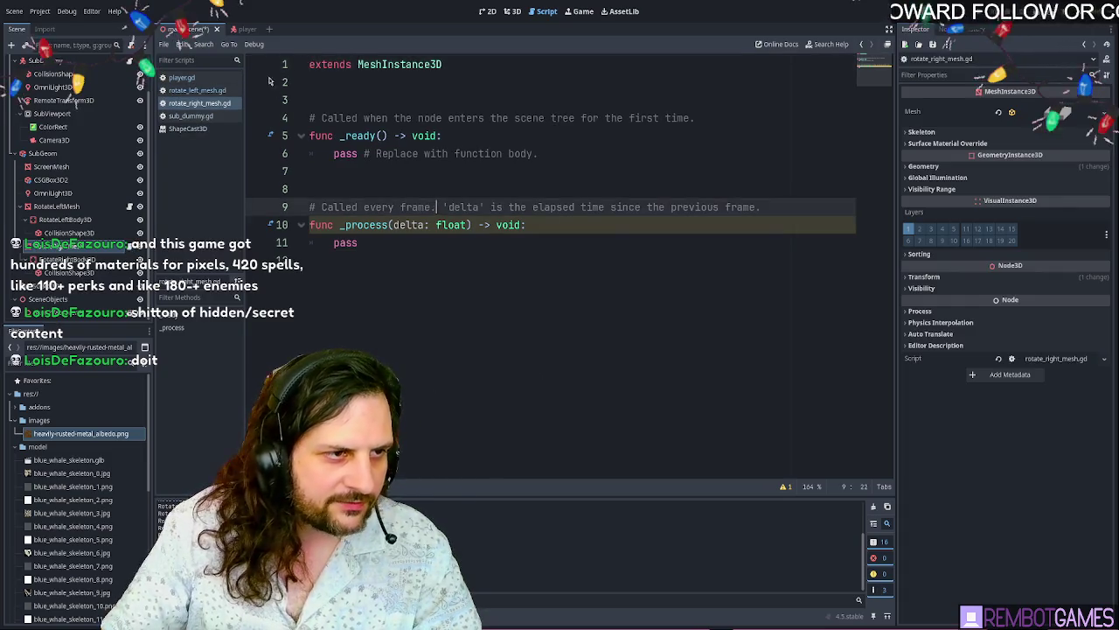
left_click(231, 91)
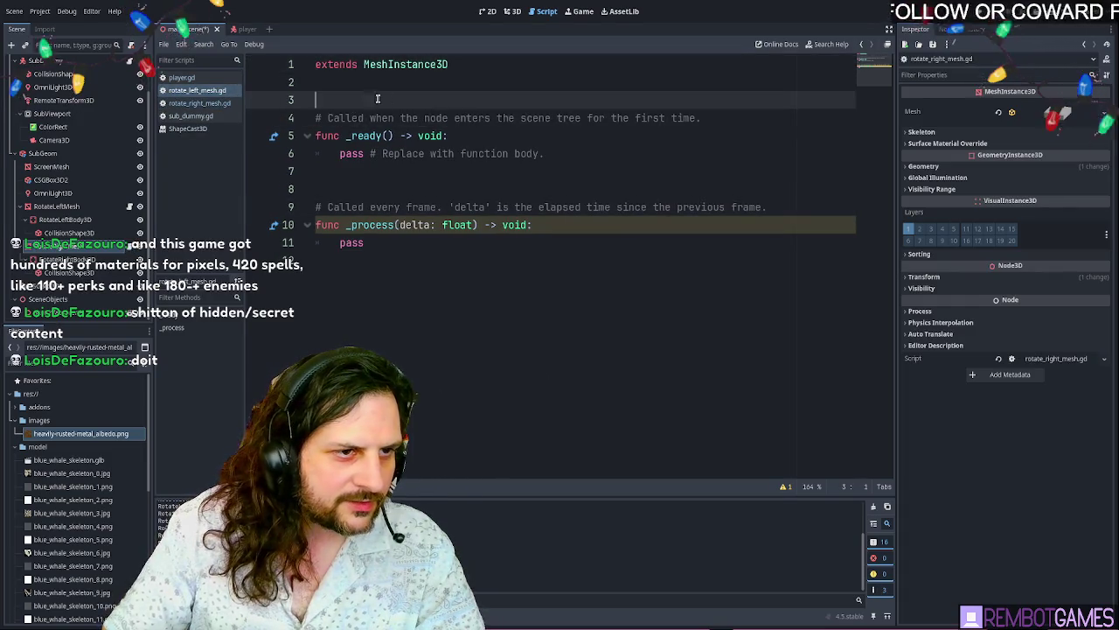
key("Down")
key("Down")
key("Down")
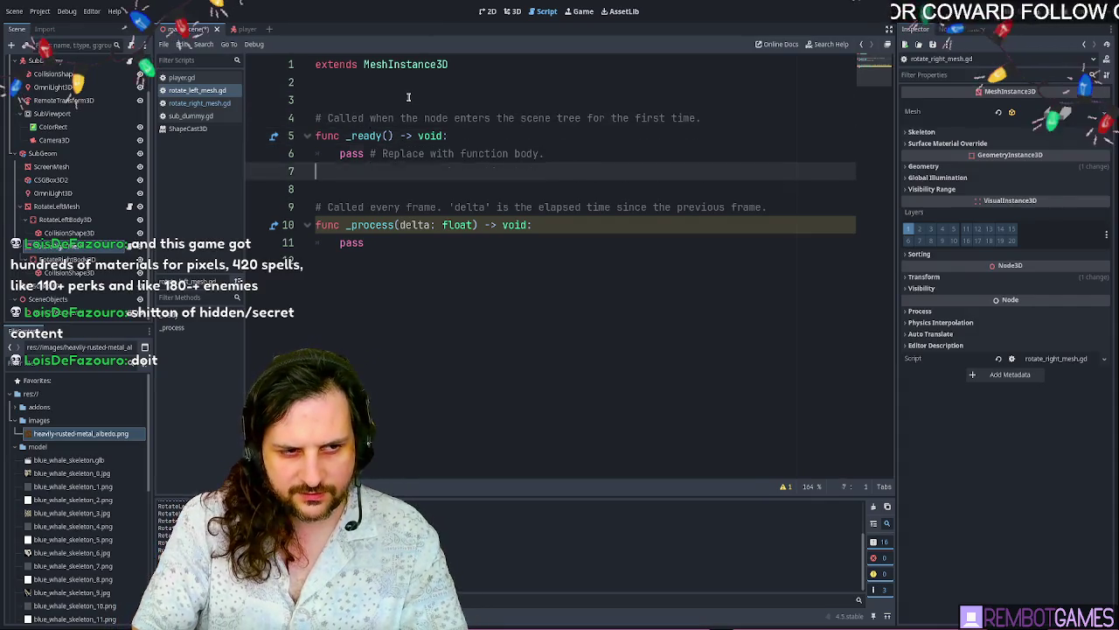
left_click(21, 420)
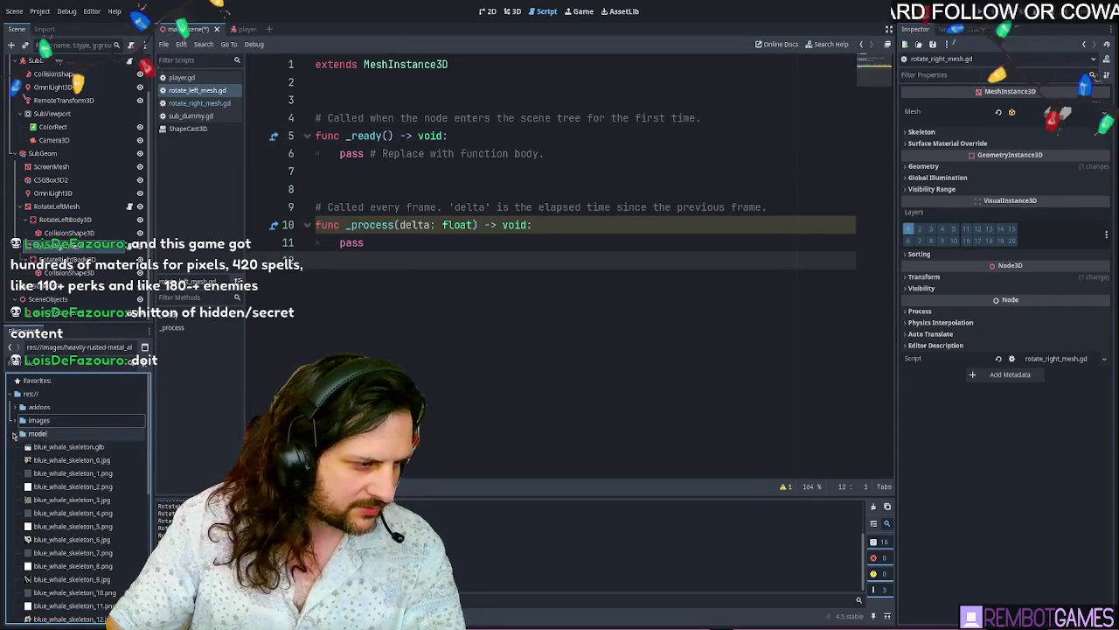
left_click(22, 433)
left_click(21, 459)
left_click(21, 473)
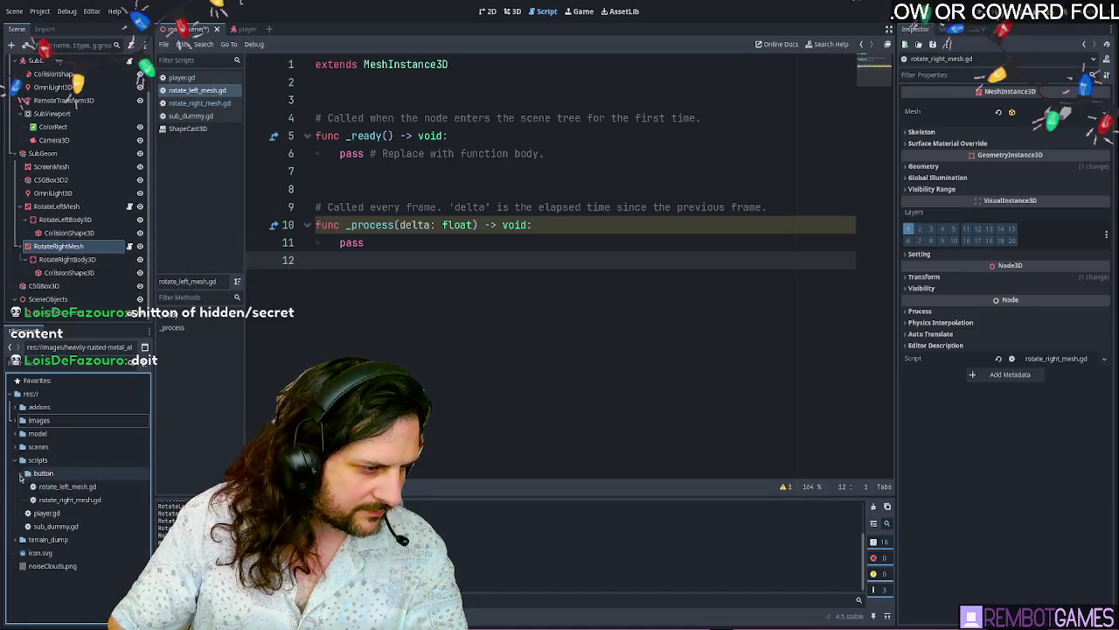
- Rename rotate_left_mesh.gd to rotate_left_button.gd
left_click(69, 487)
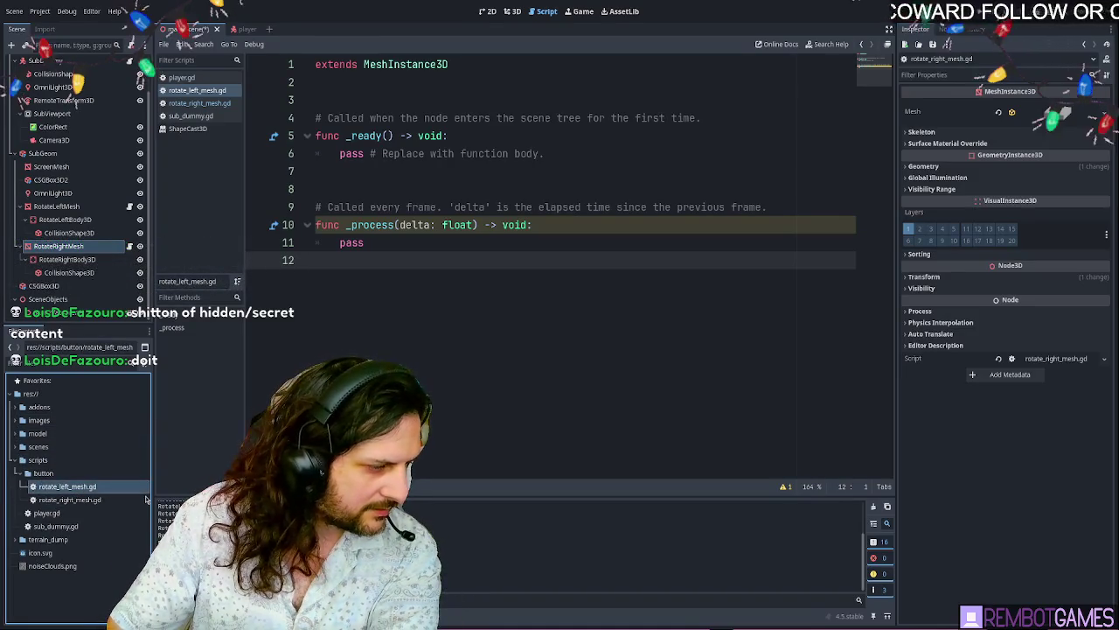
key("Return")
left_click(77, 499)
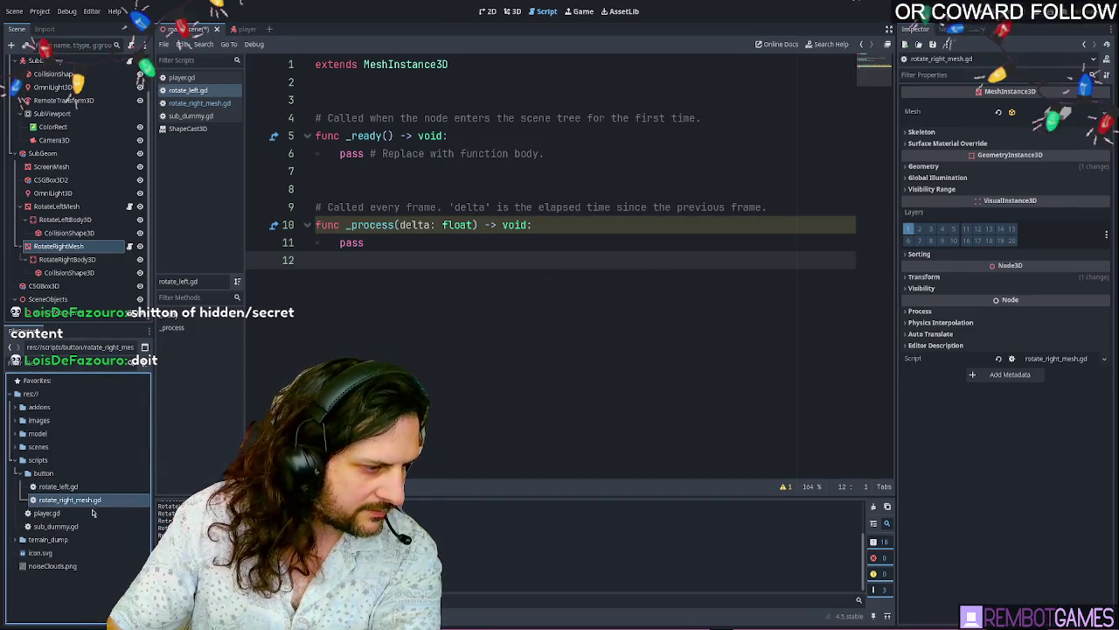
left_click(70, 487)
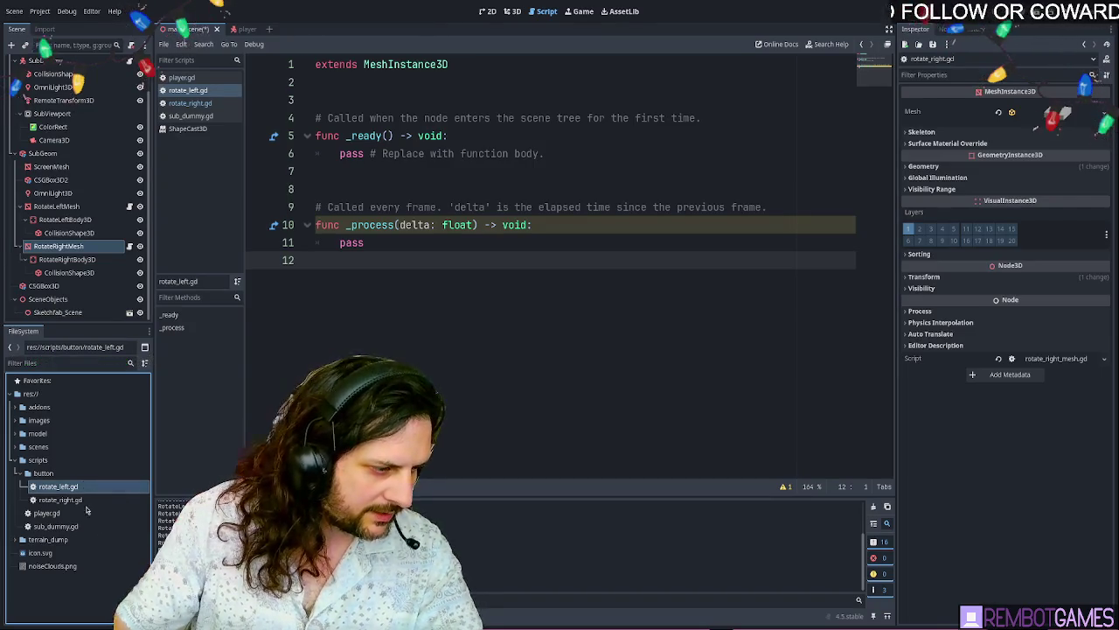
type("_button")
left_click(73, 500)
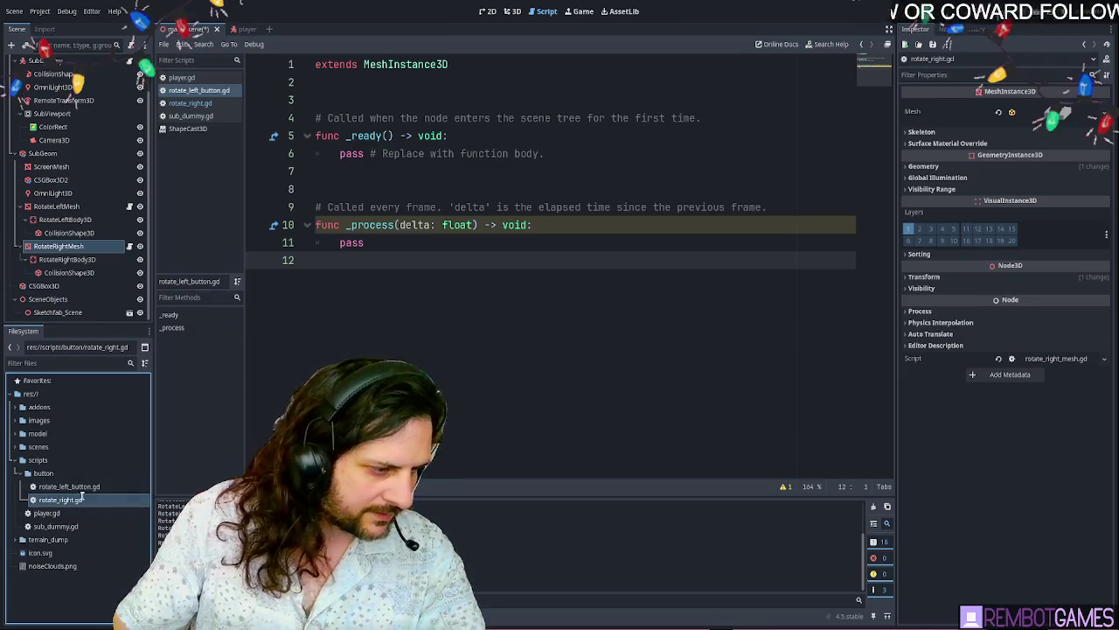
- Rename the right script to rotate_right_button.gd and reopen rotate_left_button.gd
type("_button")
key("Return")
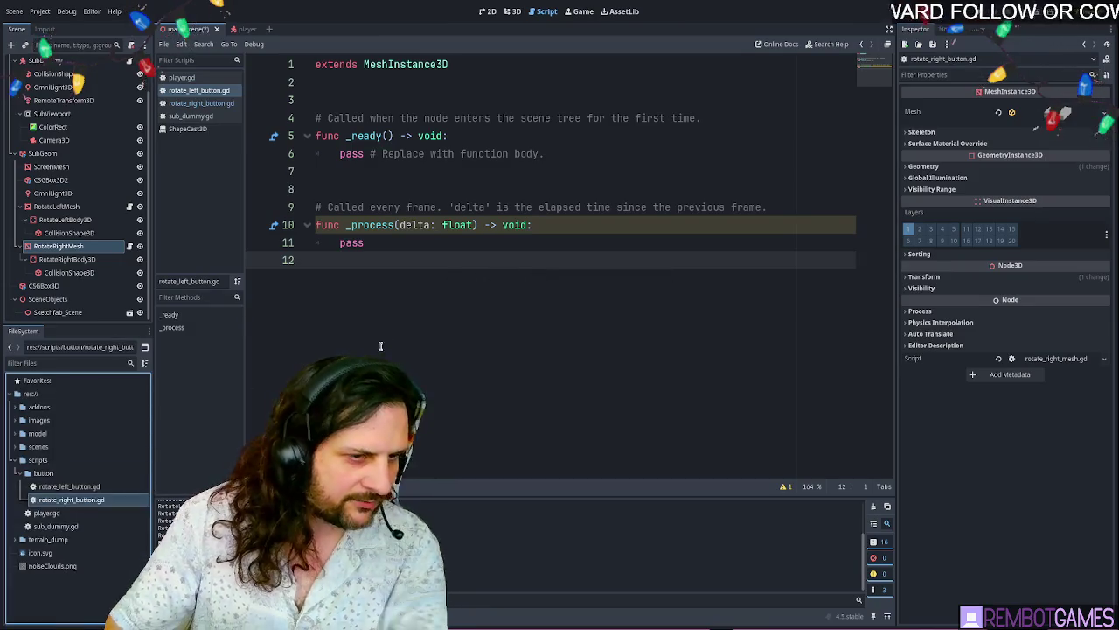
left_click(425, 191)
left_click(70, 486)
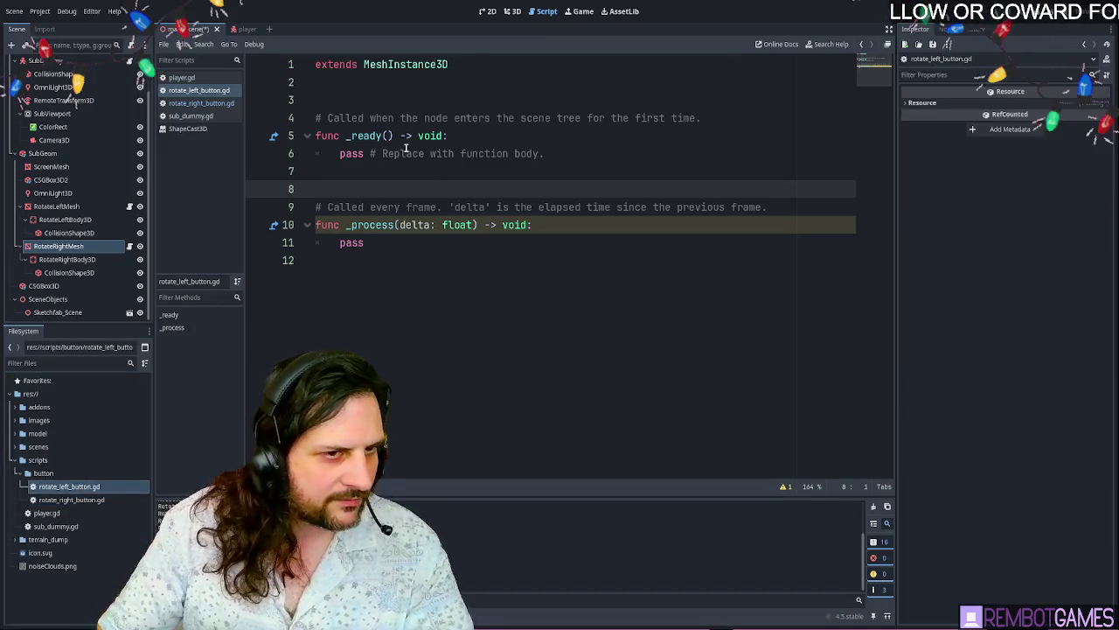
- Replace rotate_left_button.gd's template functions with an empty interact() function using pass
left_click_drag(425, 318, 286, 119)
type("func _")
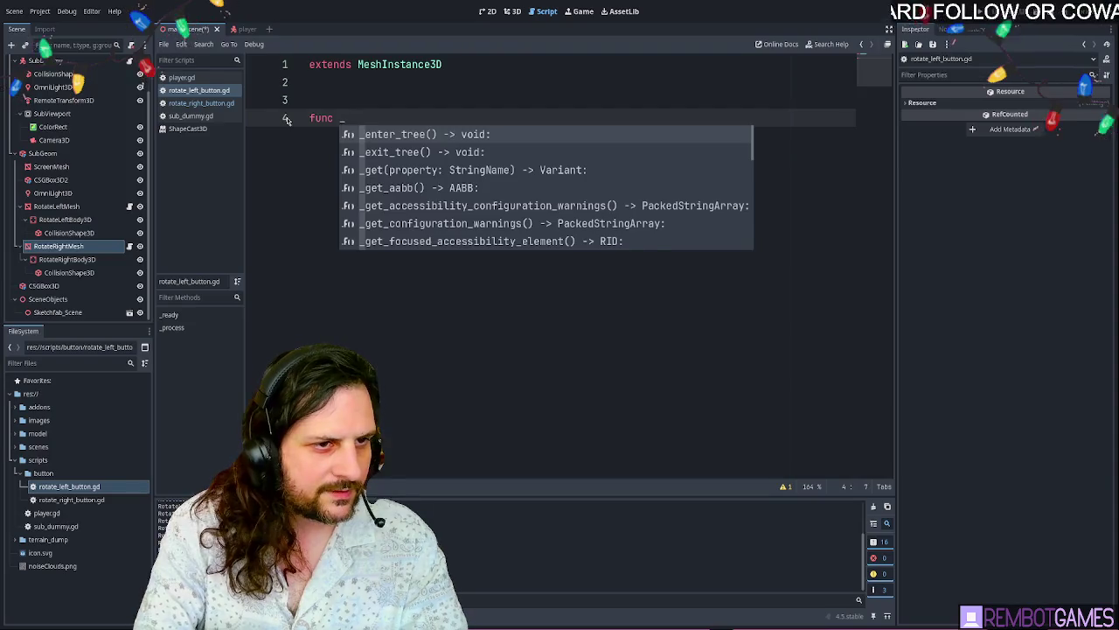
key("BackSpace")
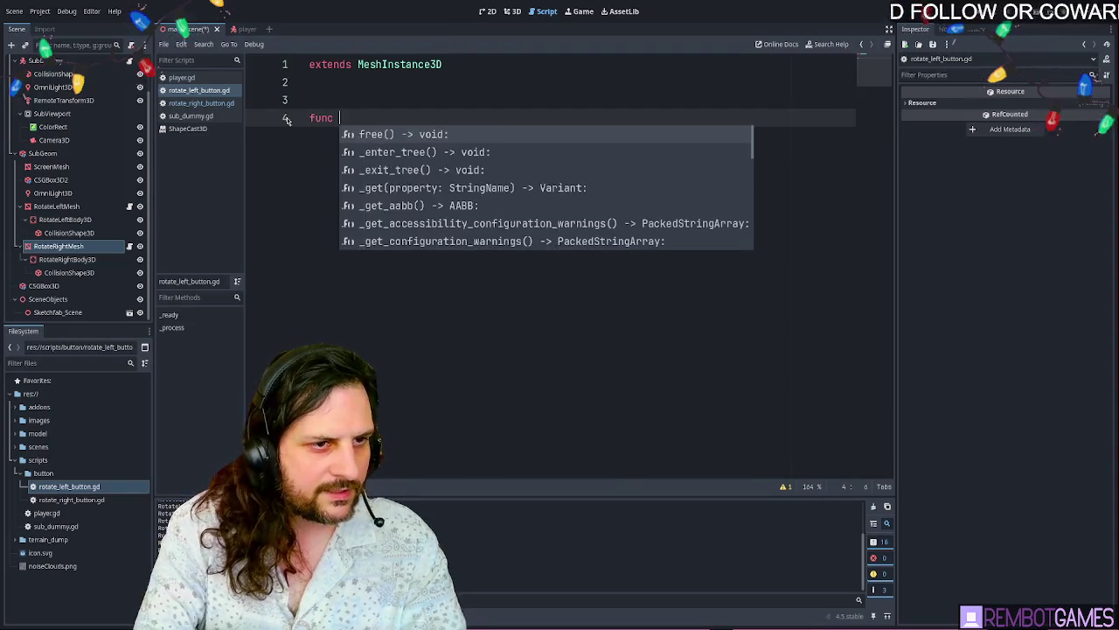
type("interact():")
key("Return")
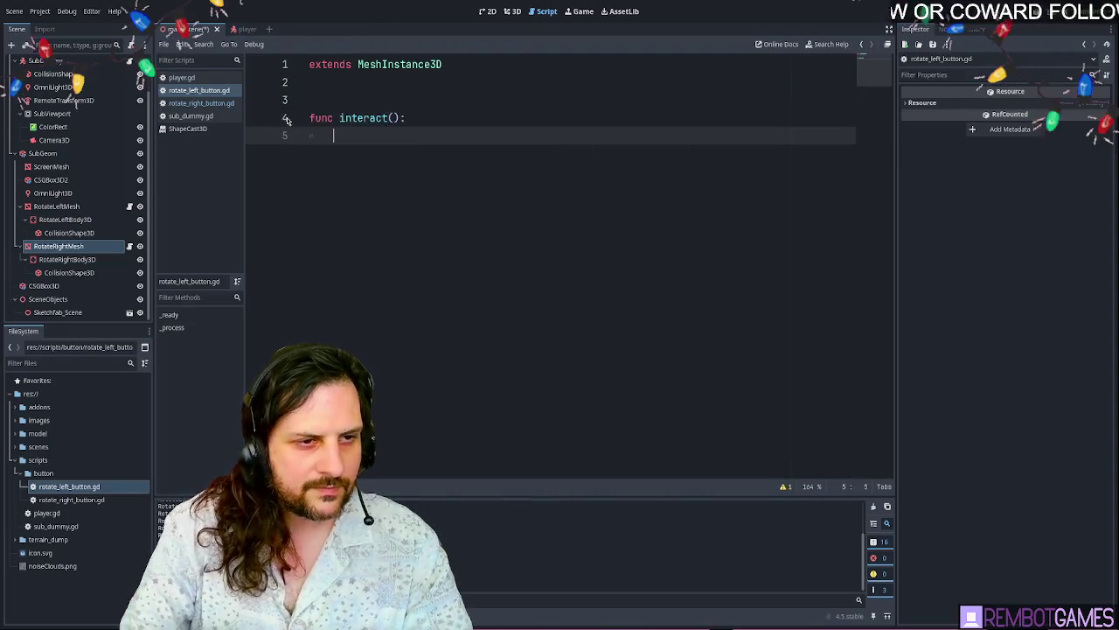
type("pass")
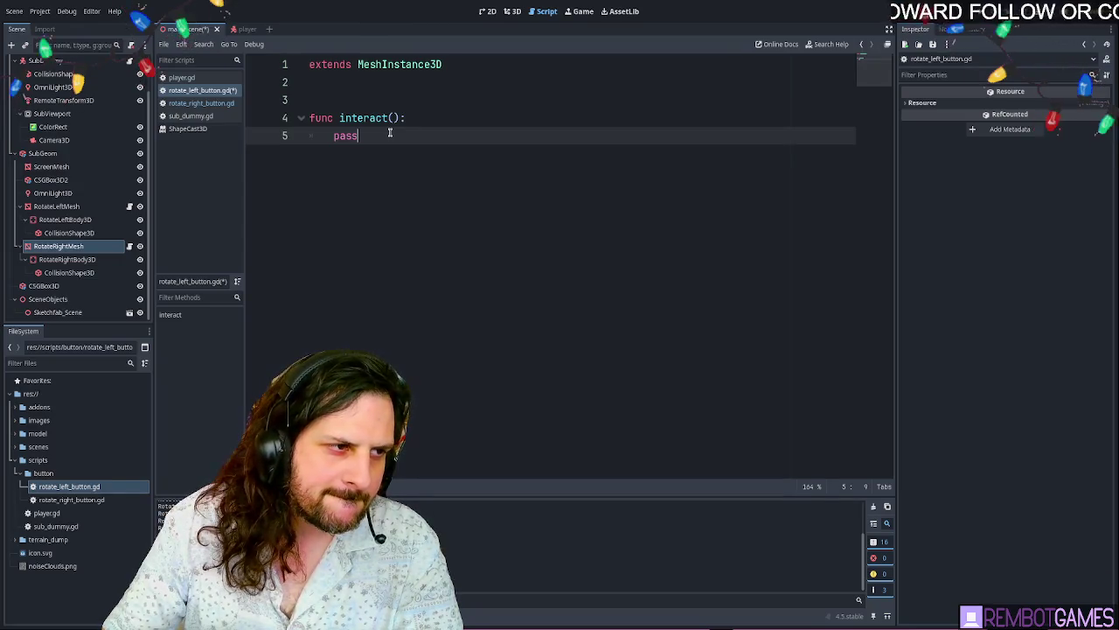
scroll(84, 101, "up", 2)
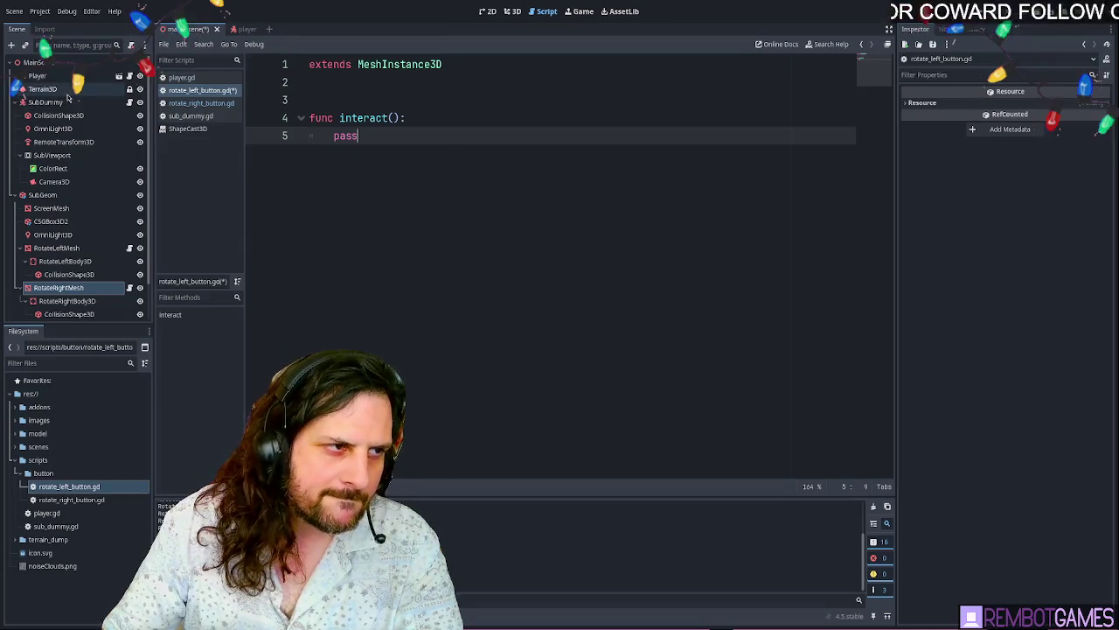
scroll(130, 258, "down", 2)
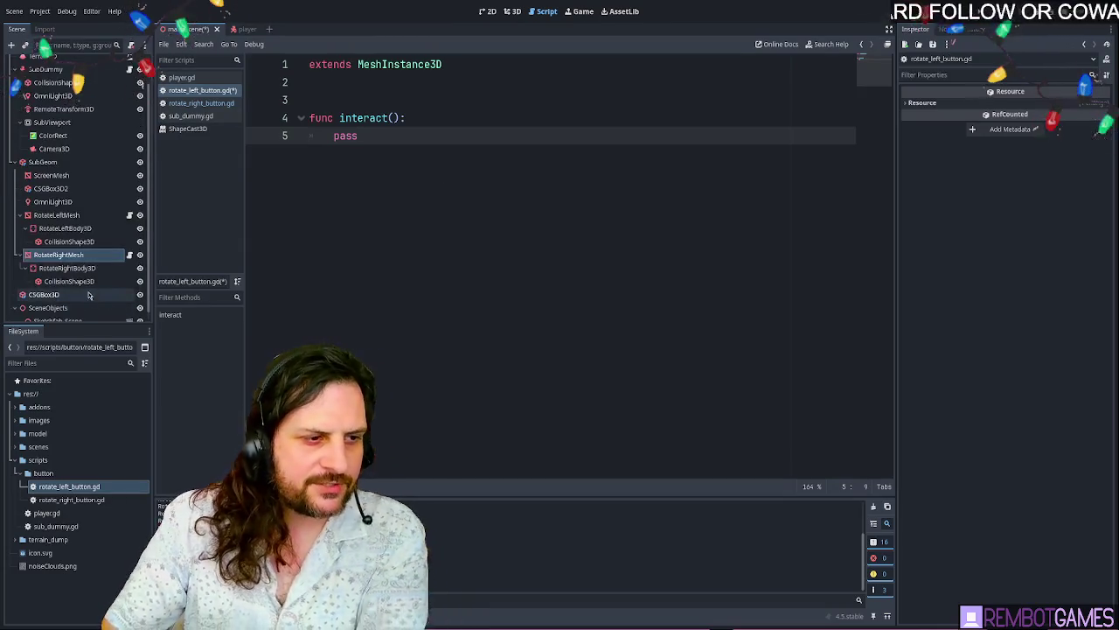
- Close rotate_right_button.gd and rotate_left_button.gd so player.gd is shown
left_click(129, 255)
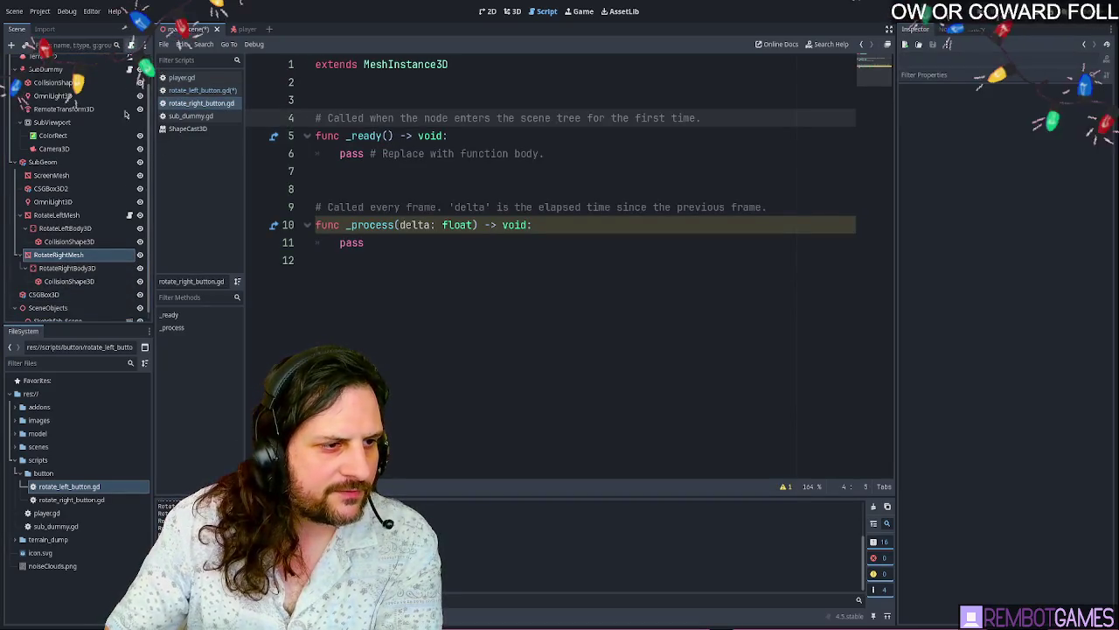
left_click(57, 214)
left_click(434, 288)
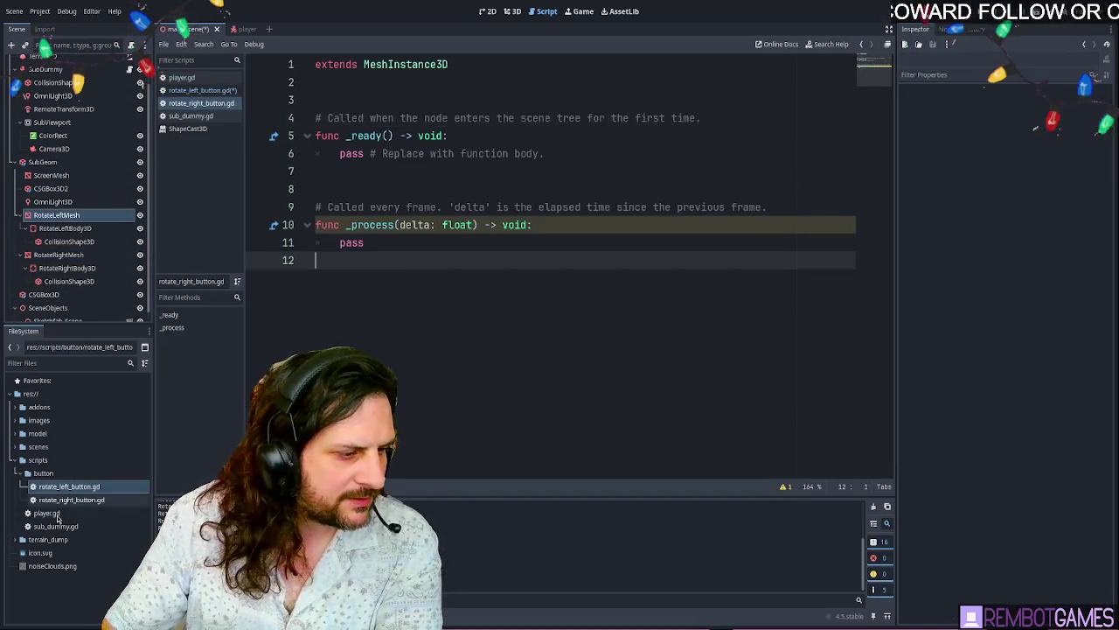
middle_click(201, 103)
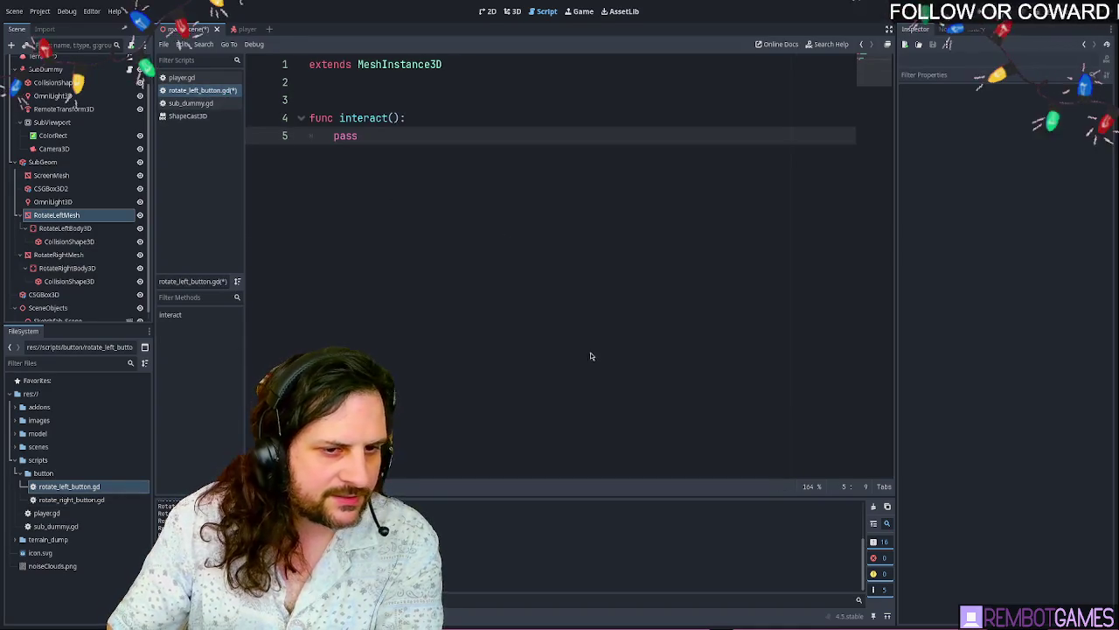
key("ctrl+w")
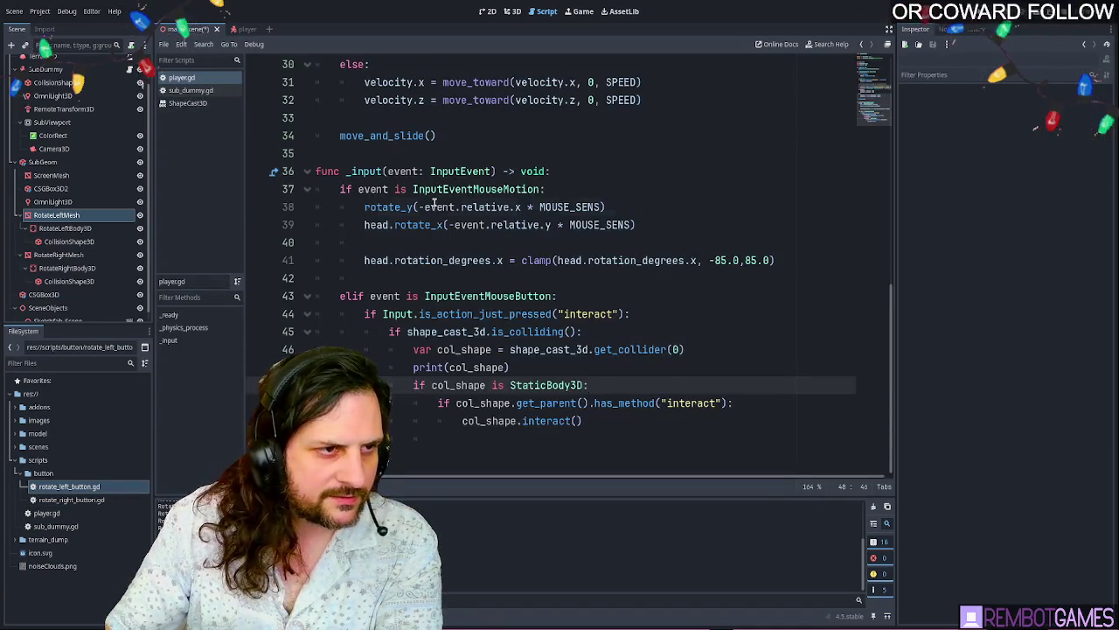
- Collapse the button scripts folder, return to the 3D view, and select the MainScene root node
left_click(457, 207)
left_click(87, 500)
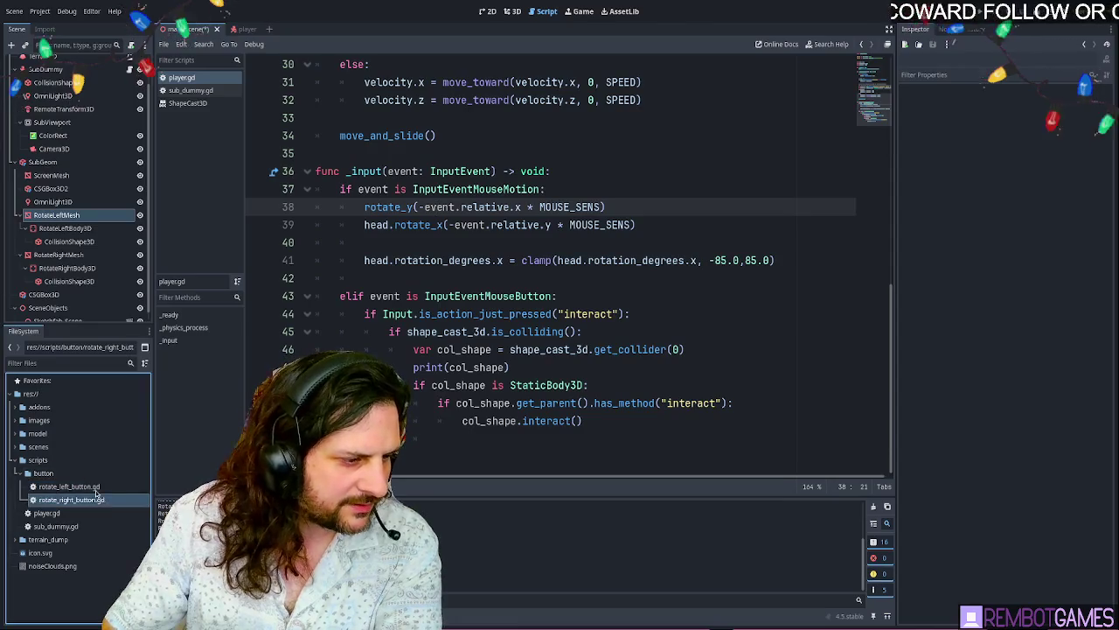
double_click(44, 473)
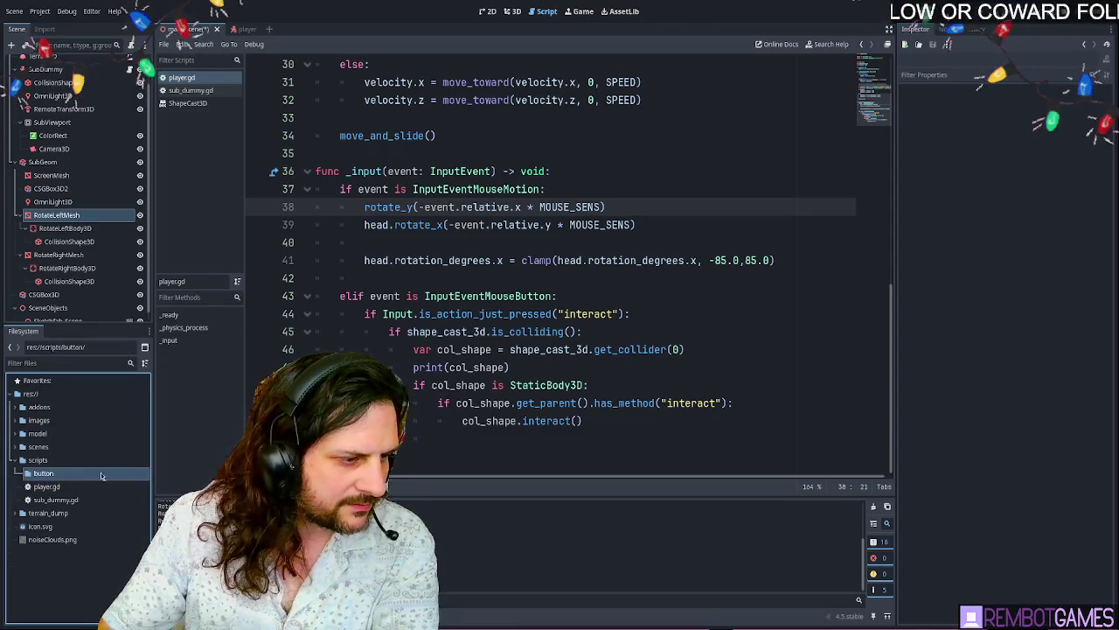
left_click(406, 295)
left_click(513, 14)
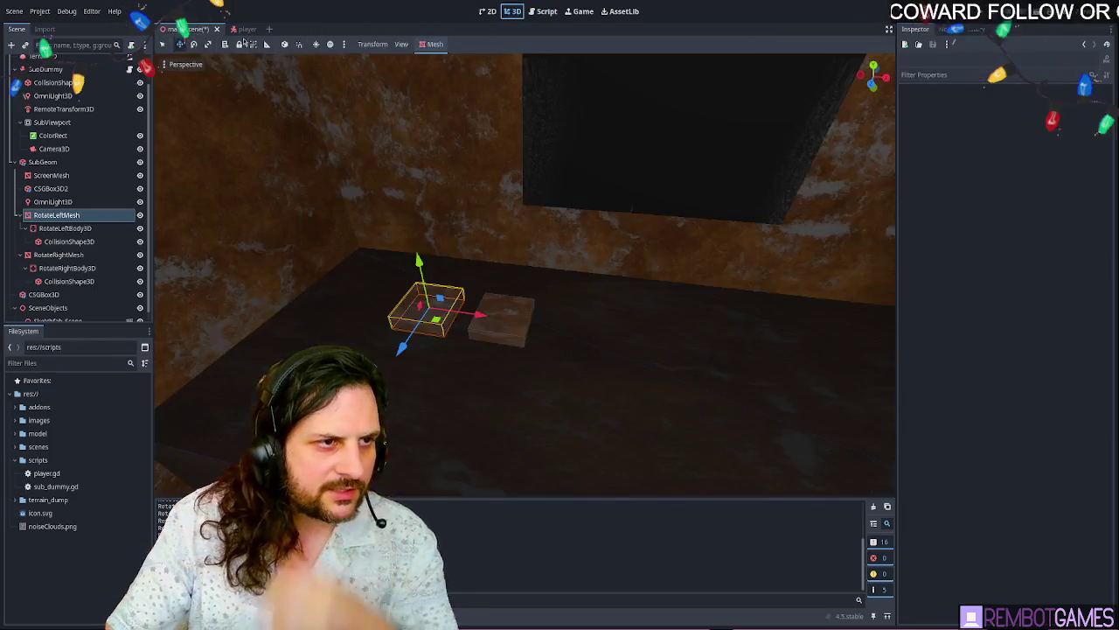
scroll(95, 160, "up", 2)
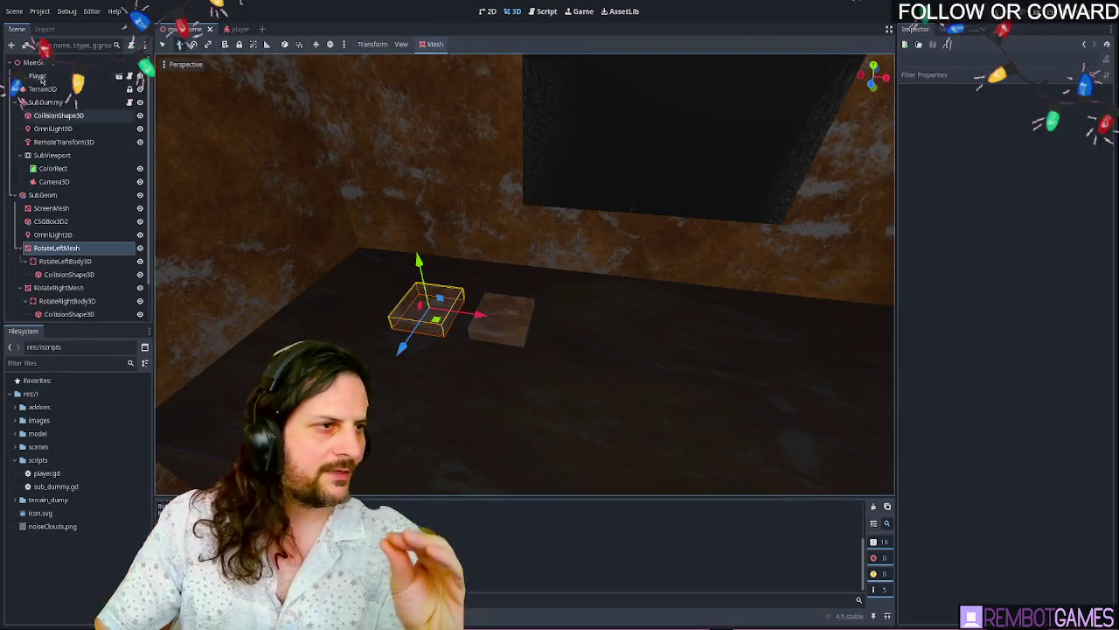
left_click(105, 62)
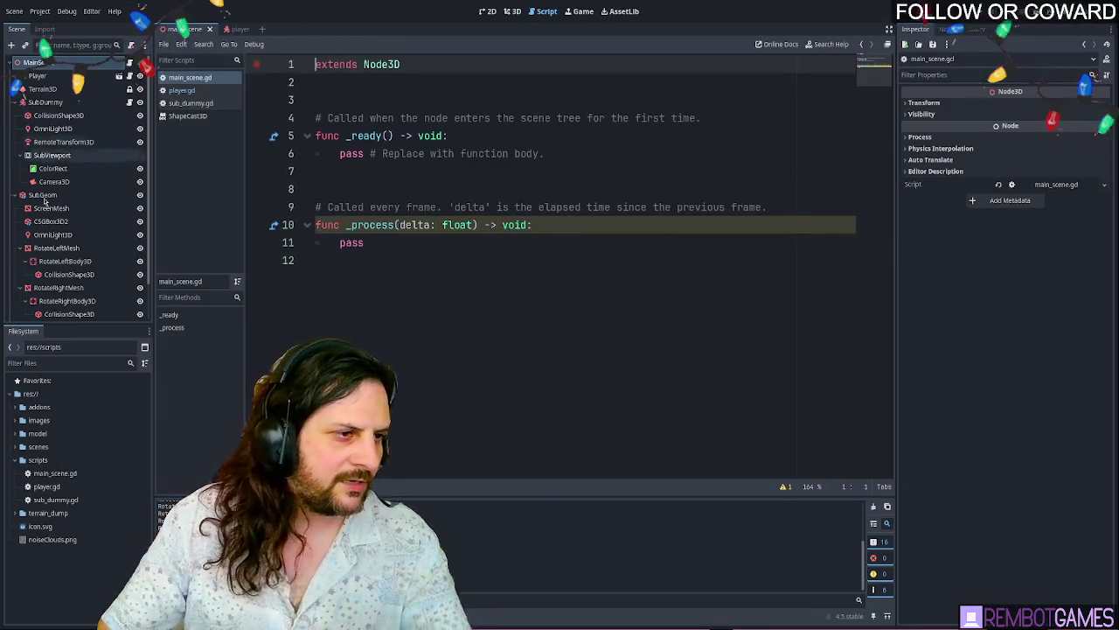
- Review main_scene.gd, then select the Player node to inspect it
left_click(52, 208)
left_click(125, 63)
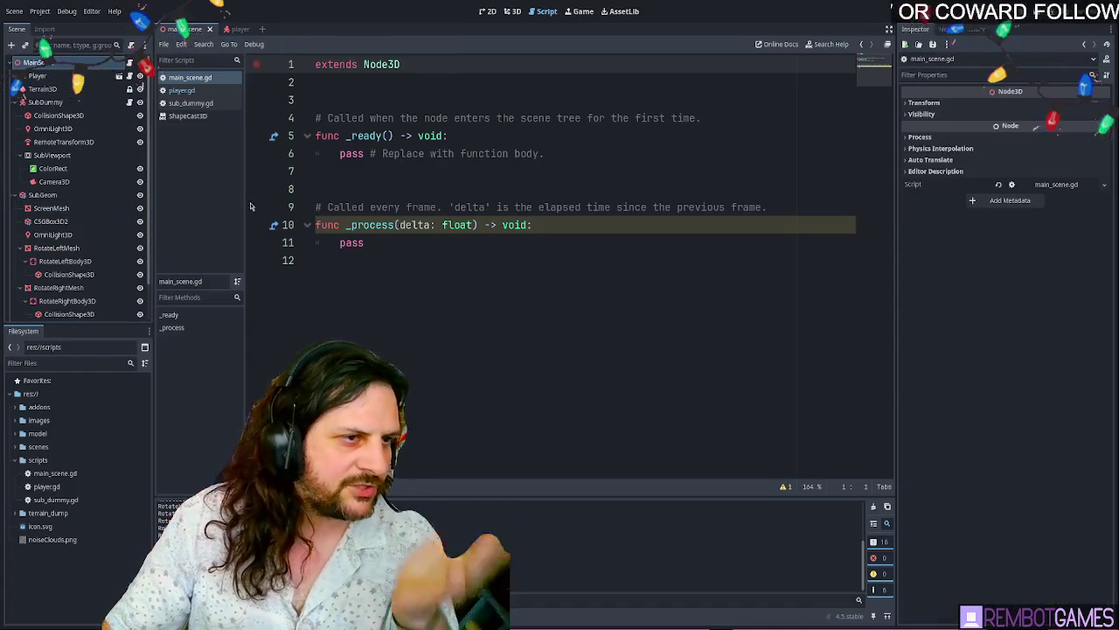
left_click(377, 312)
scroll(86, 250, "down", 2)
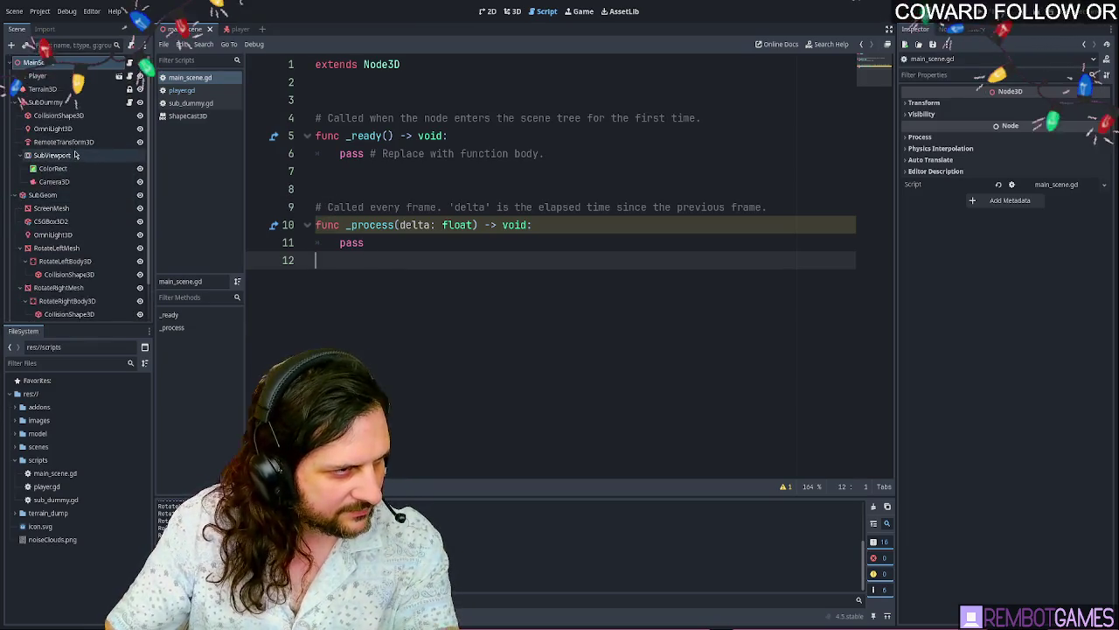
scroll(57, 77, "up", 3)
left_click(57, 77)
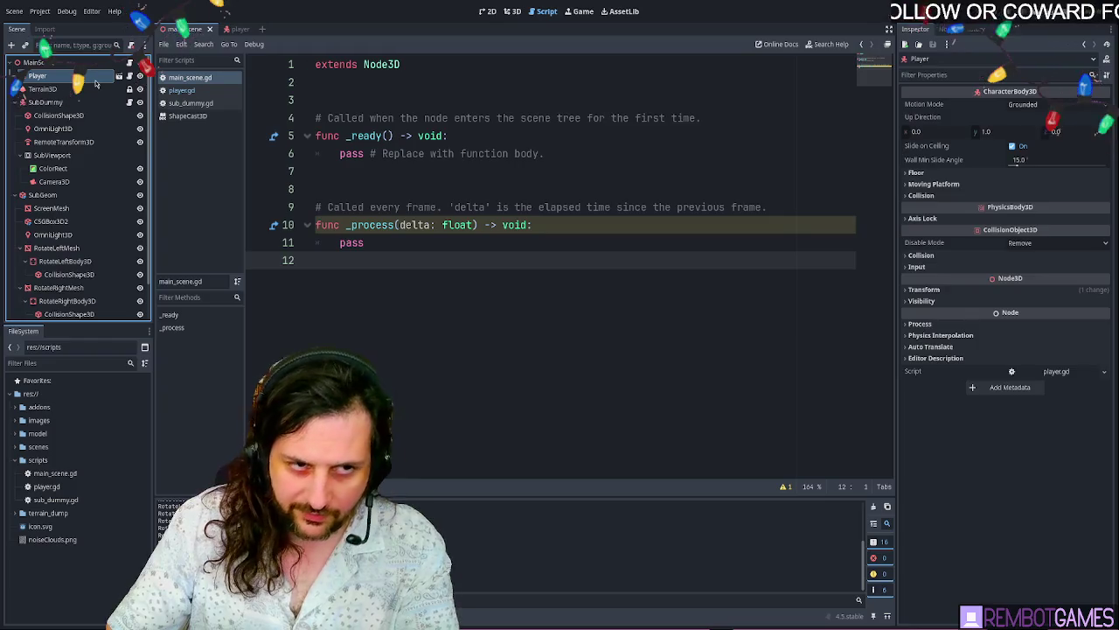
left_click(500, 193)
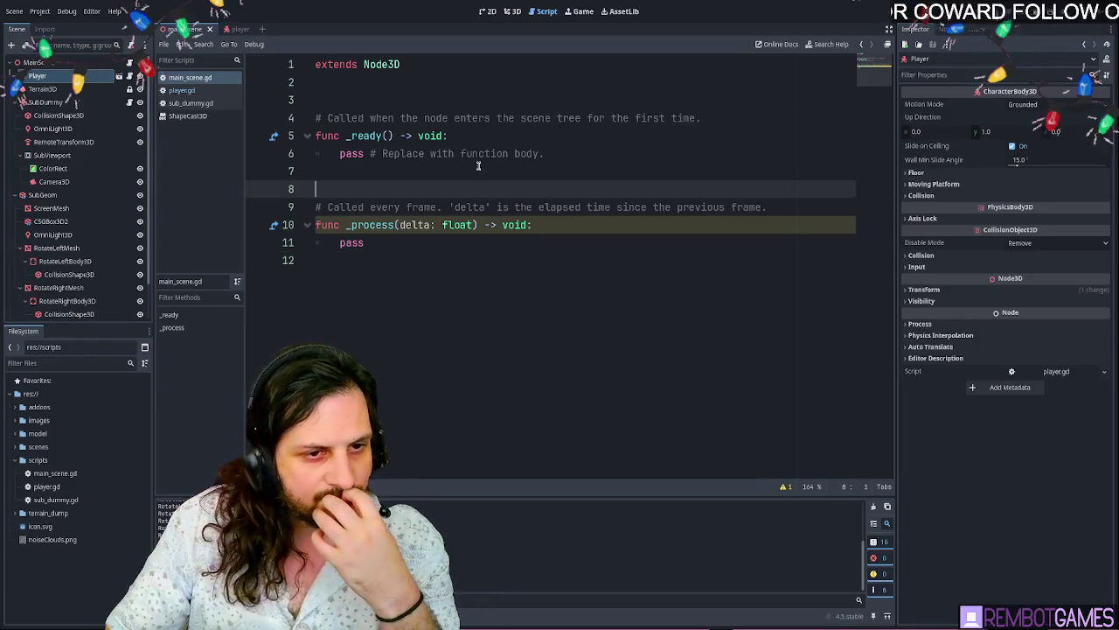
left_click(566, 156)
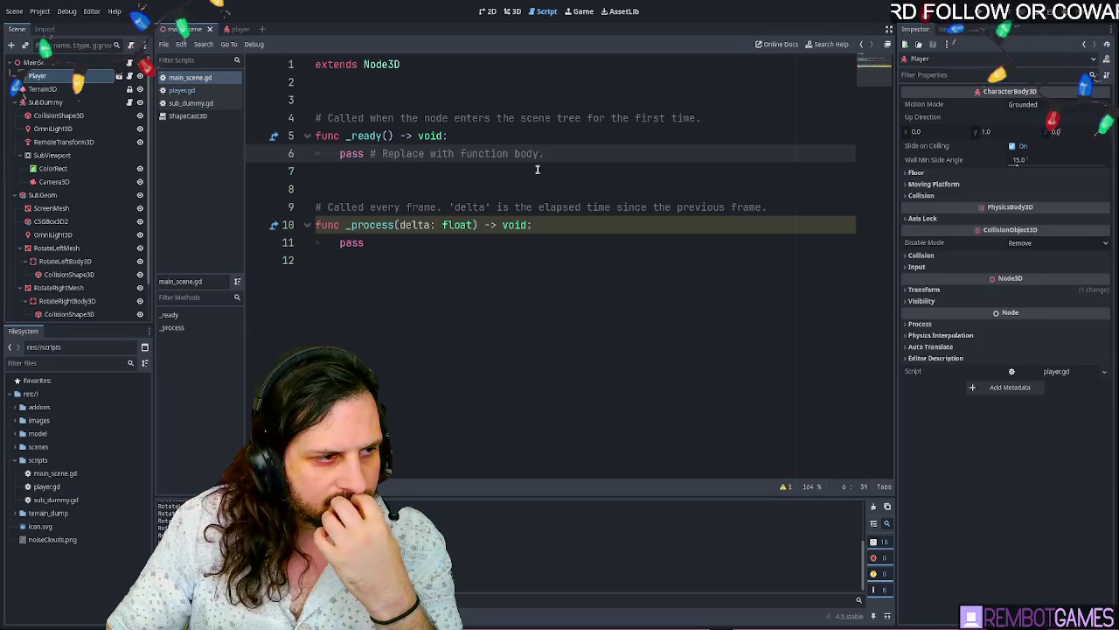
left_click(536, 171)
- Open player.gd from the Player node and scroll to the top of the file
left_click(52, 76)
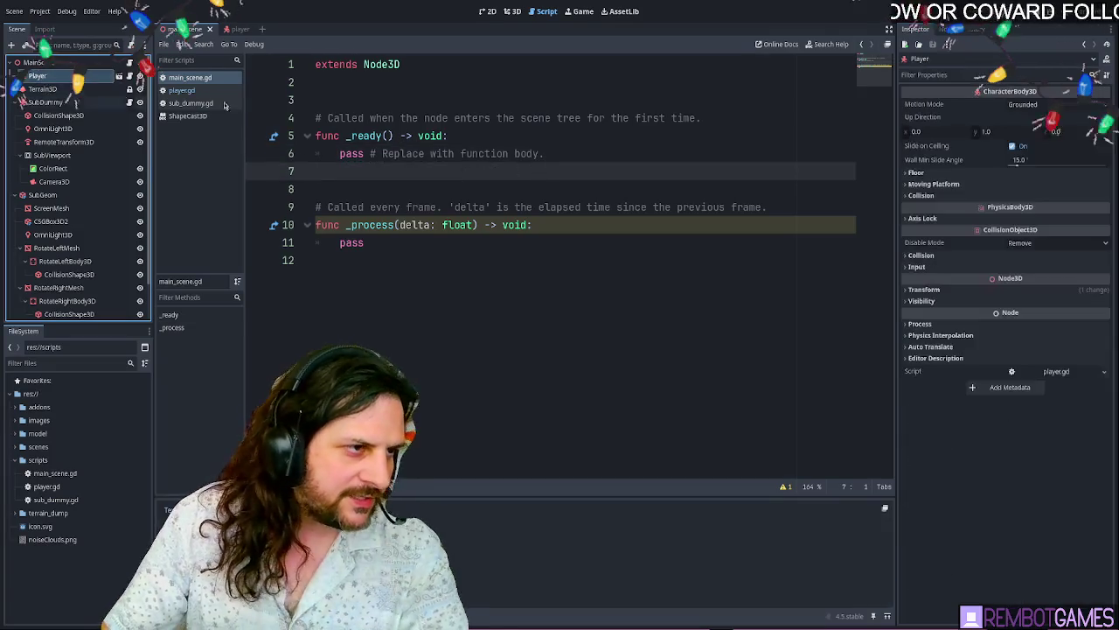
left_click(138, 76)
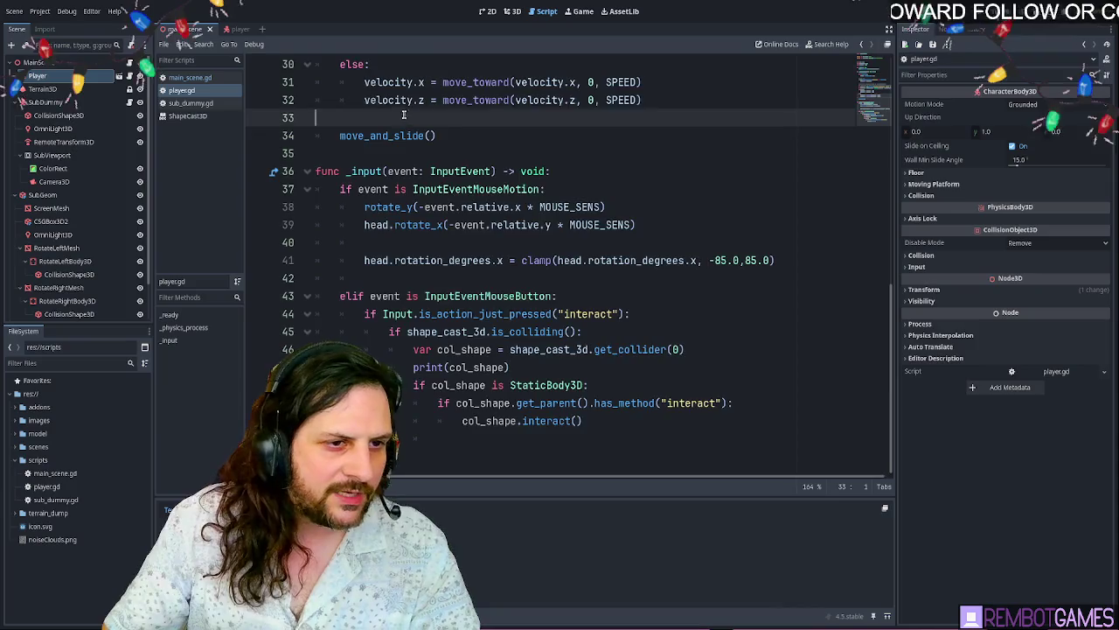
scroll(717, 177, "up", 8)
left_click(404, 82)
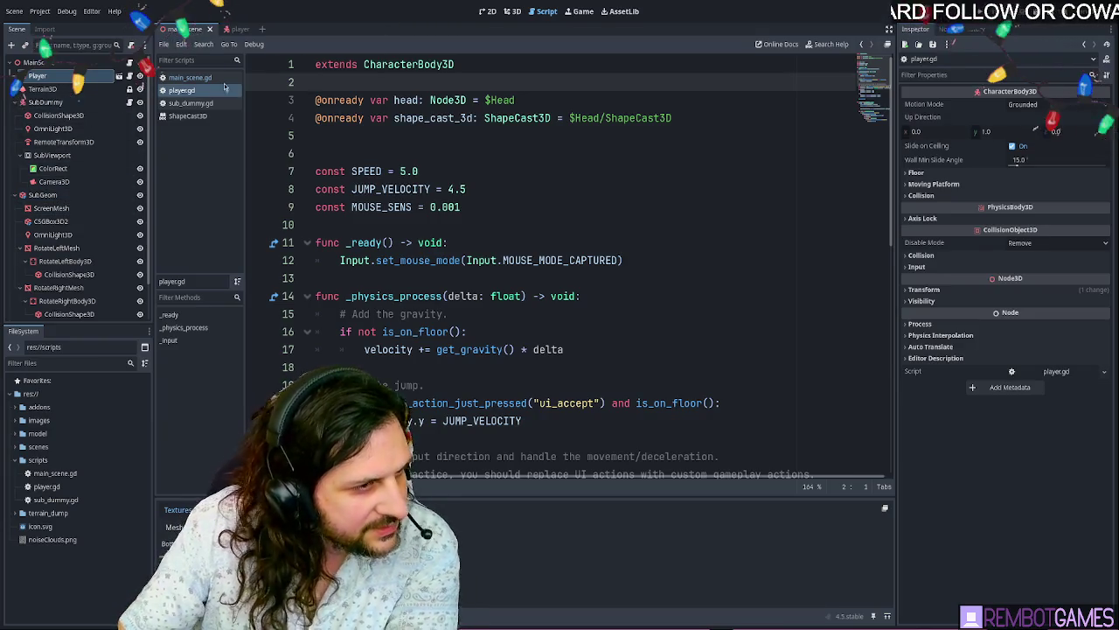
key("Return")
key("Return")
left_click(355, 104)
type("@export vart")
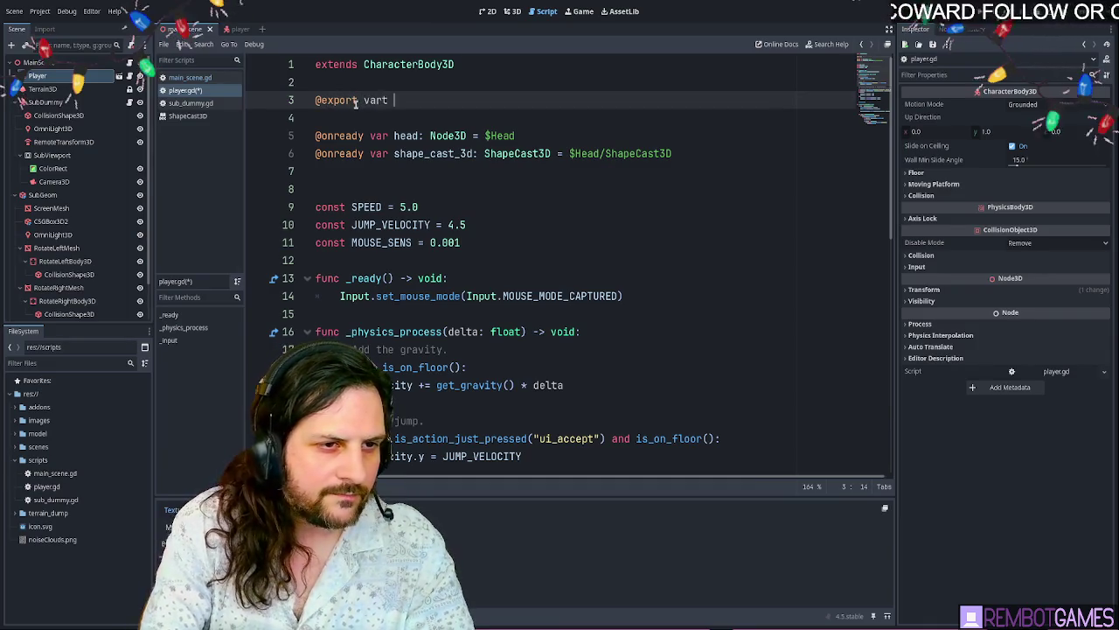
key("BackSpace")
type("dumm")
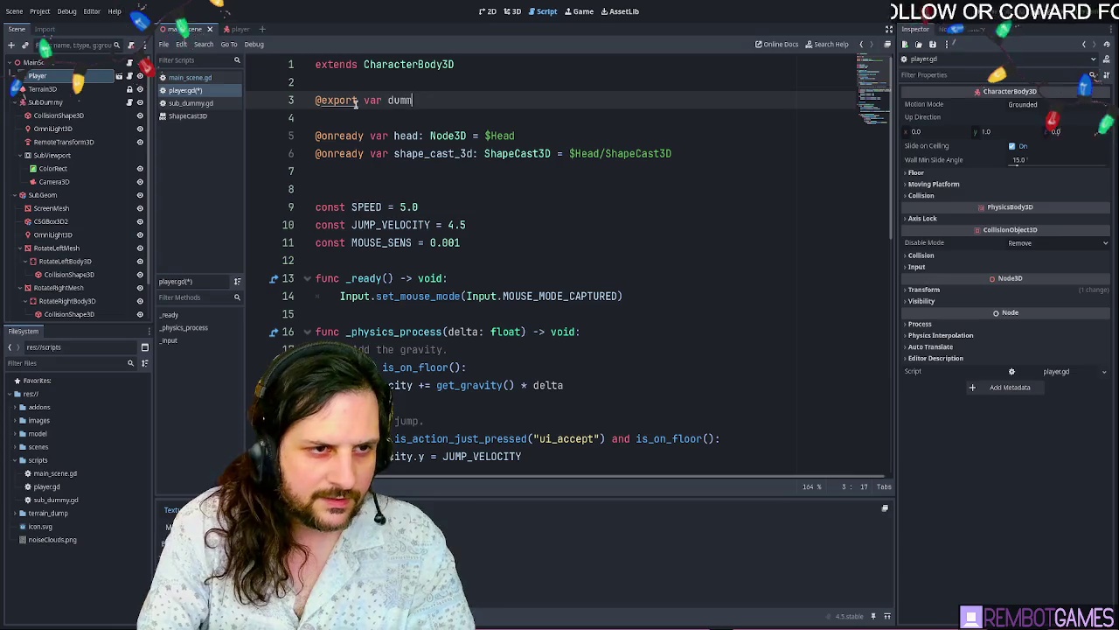
key("BackSpace")
key("BackSpace")
key("BackSpace")
type("surrogate")
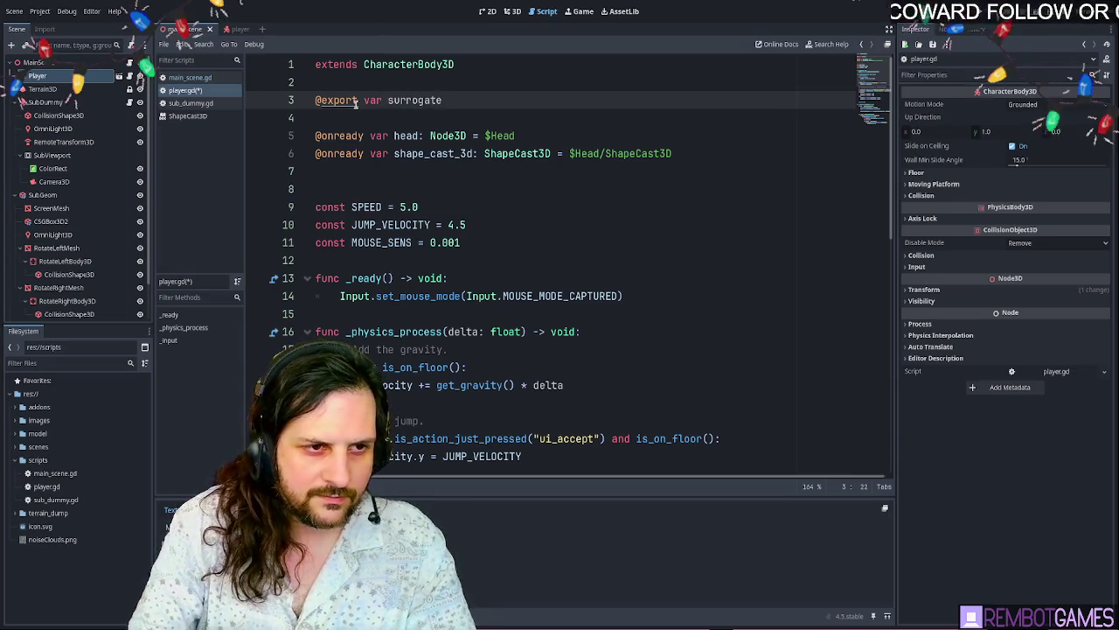
key("ctrl+BackSpace")
type("dummy_sub")
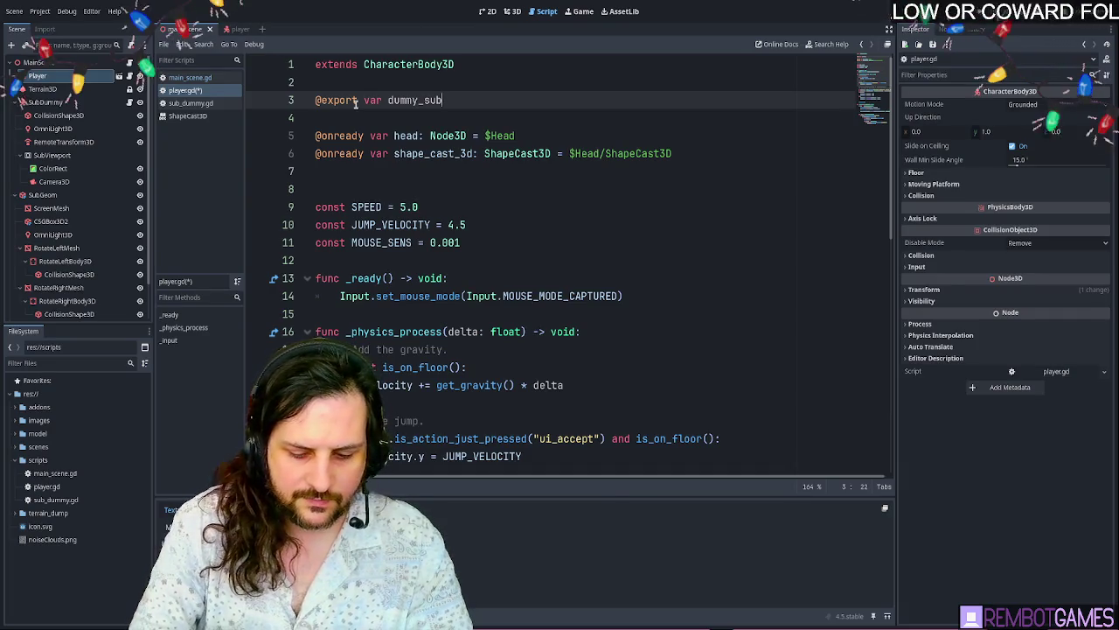
type(":")
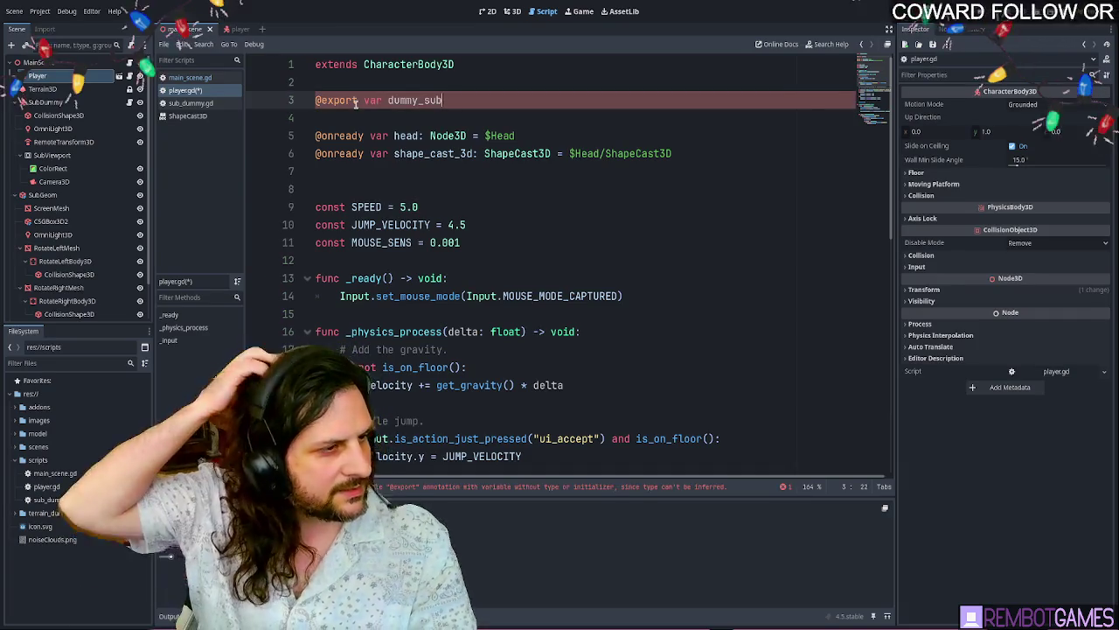
double_click(410, 101)
type("sub_")
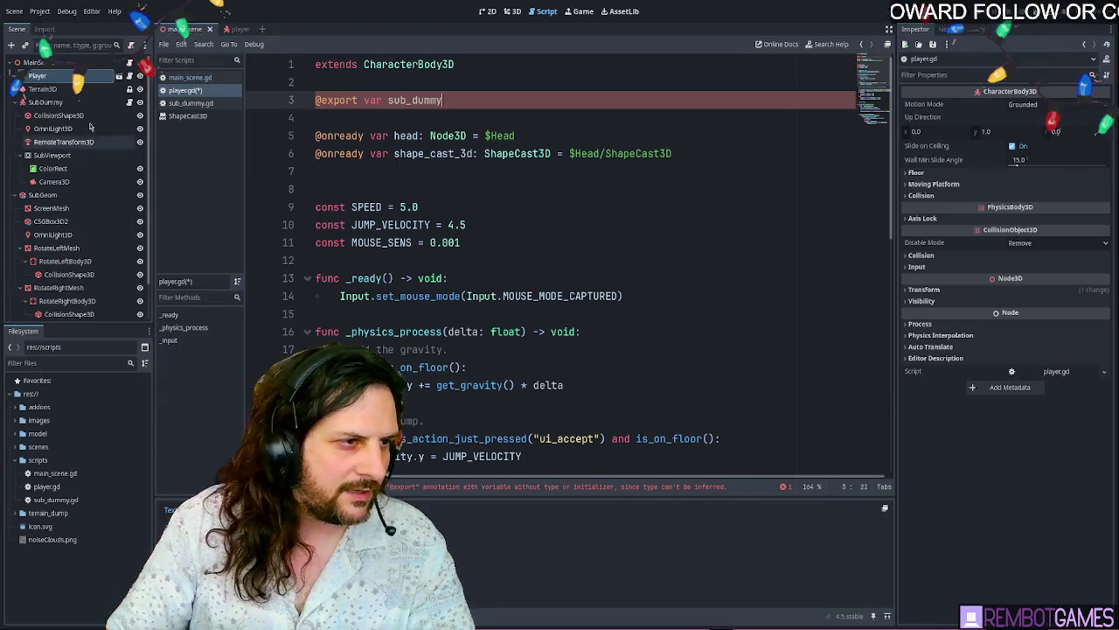
left_click(53, 101)
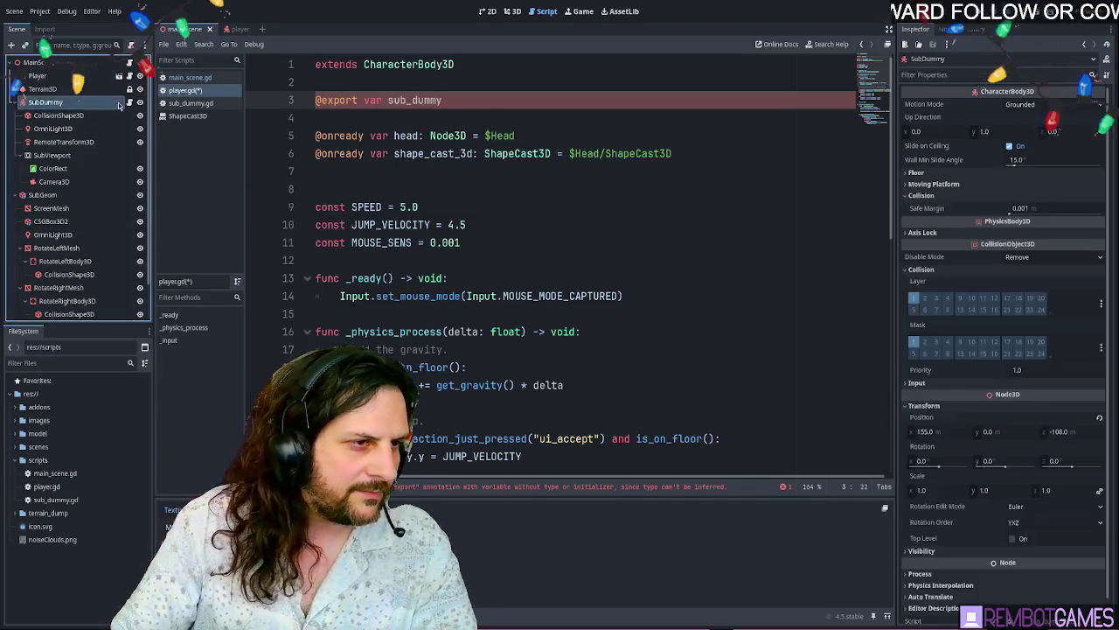
- Add 'class_name SubDummy' as line 2 of sub_dummy.gd
scroll(515, 84, "up", 2)
left_click(504, 68)
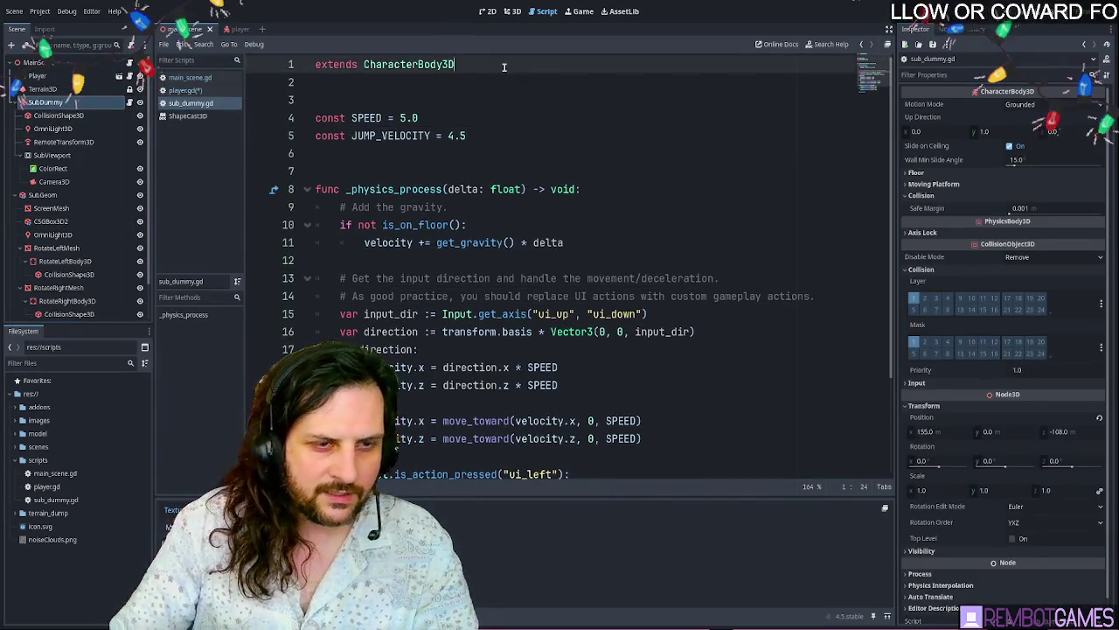
key("Return")
type("class_name SubDummy")
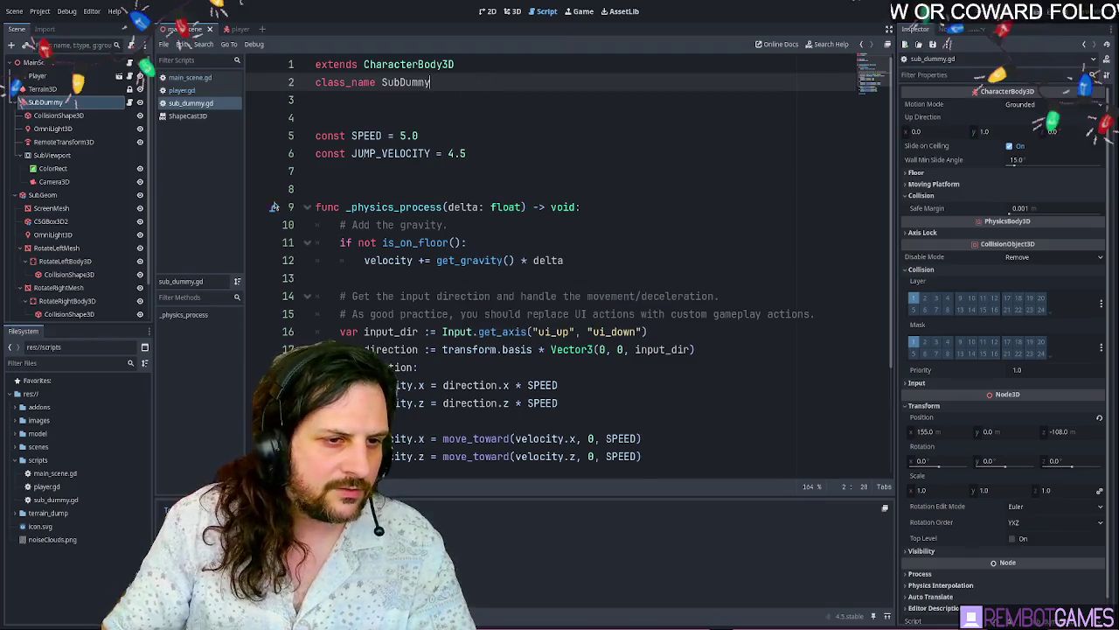
left_click(524, 144)
scroll(453, 296, "down", 3)
scroll(453, 295, "up", 3)
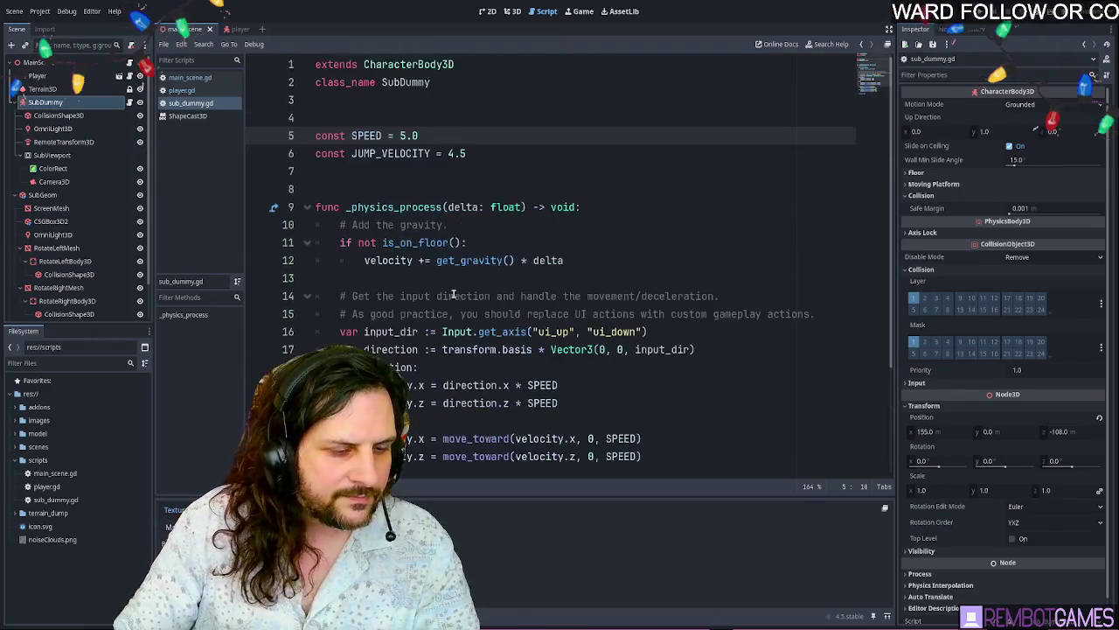
scroll(458, 271, "down", 3)
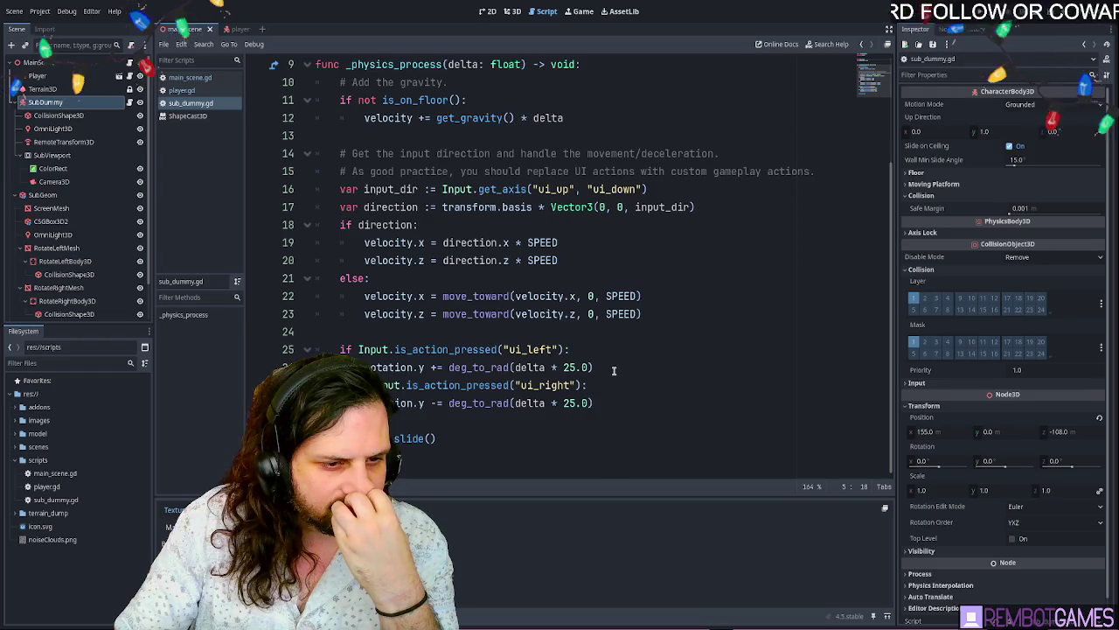
- Start a new function at the end of sub_dummy.gd, below move_and_slide
left_click(613, 368)
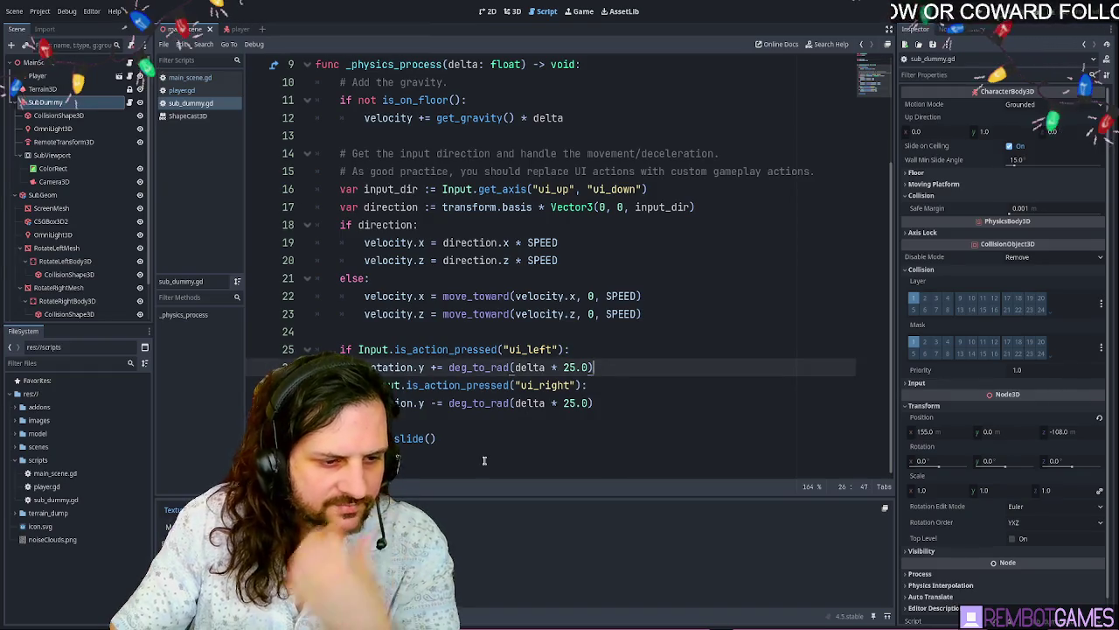
left_click(483, 455)
key("Return")
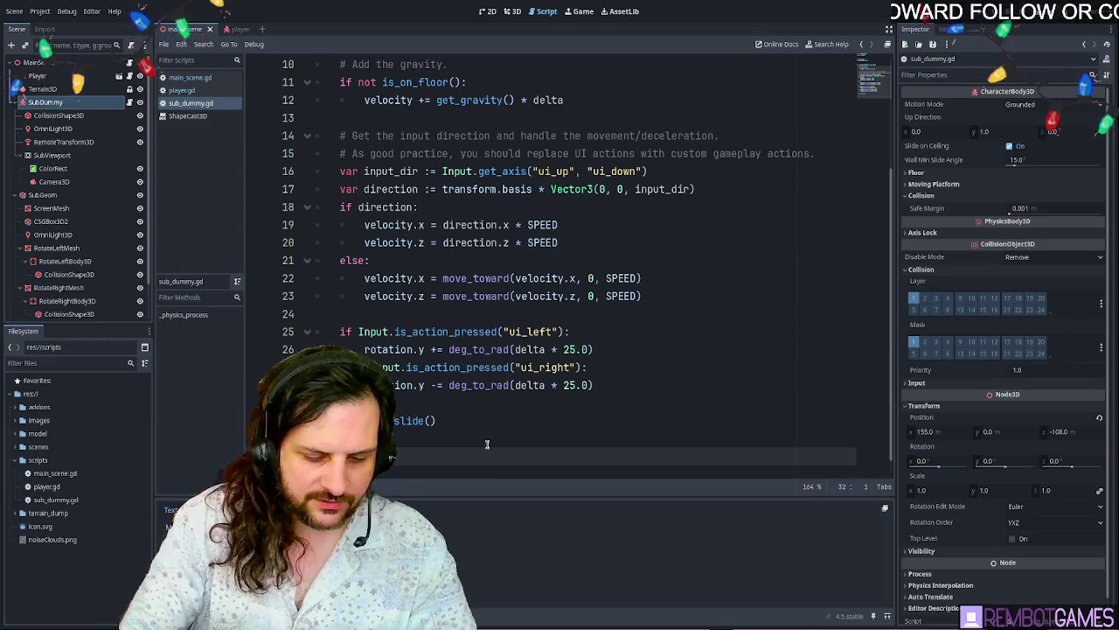
type("_physic")
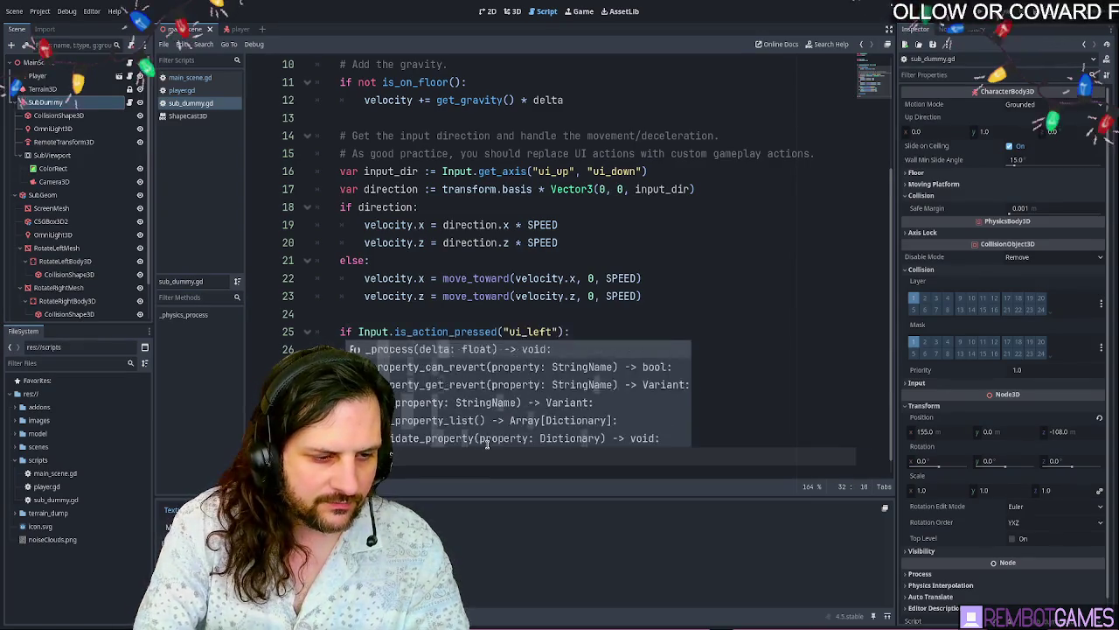
type("\"")
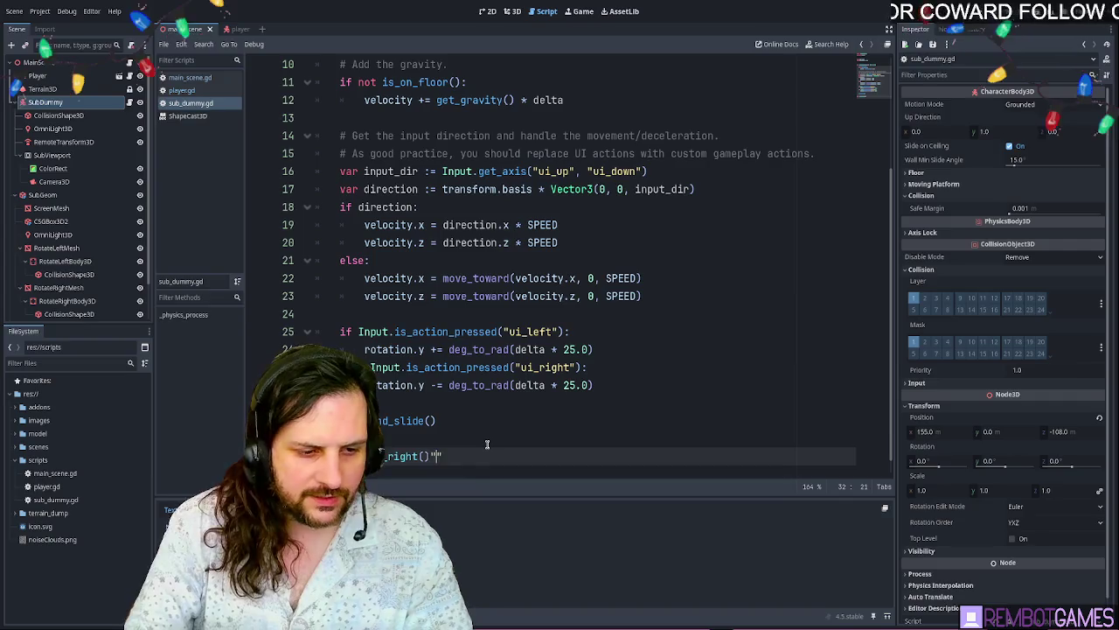
key("Return")
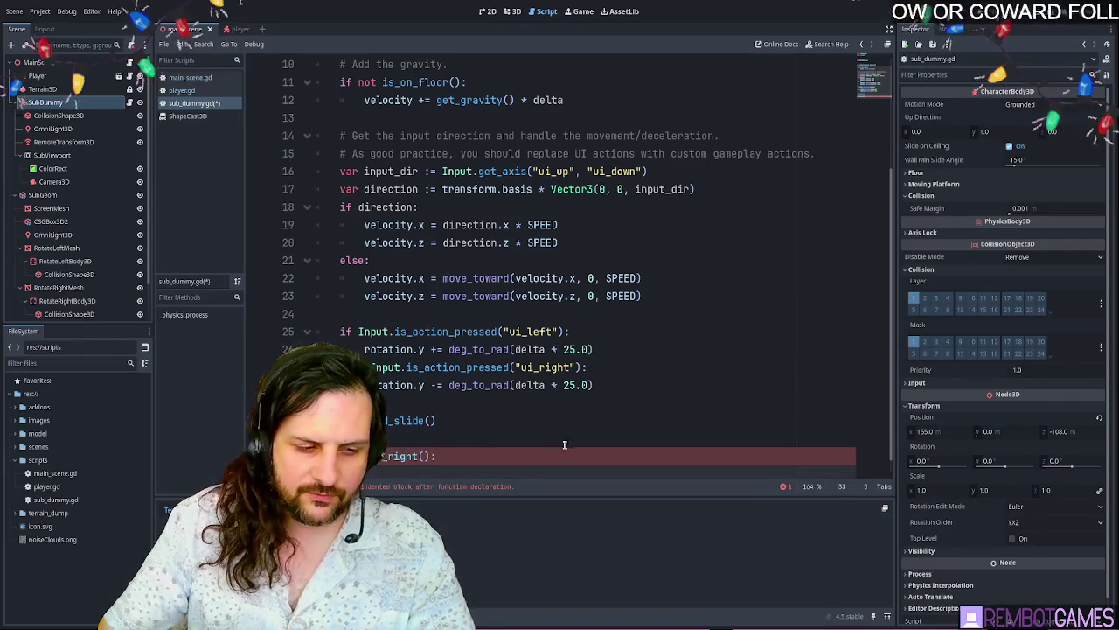
scroll(564, 445, "down", 1)
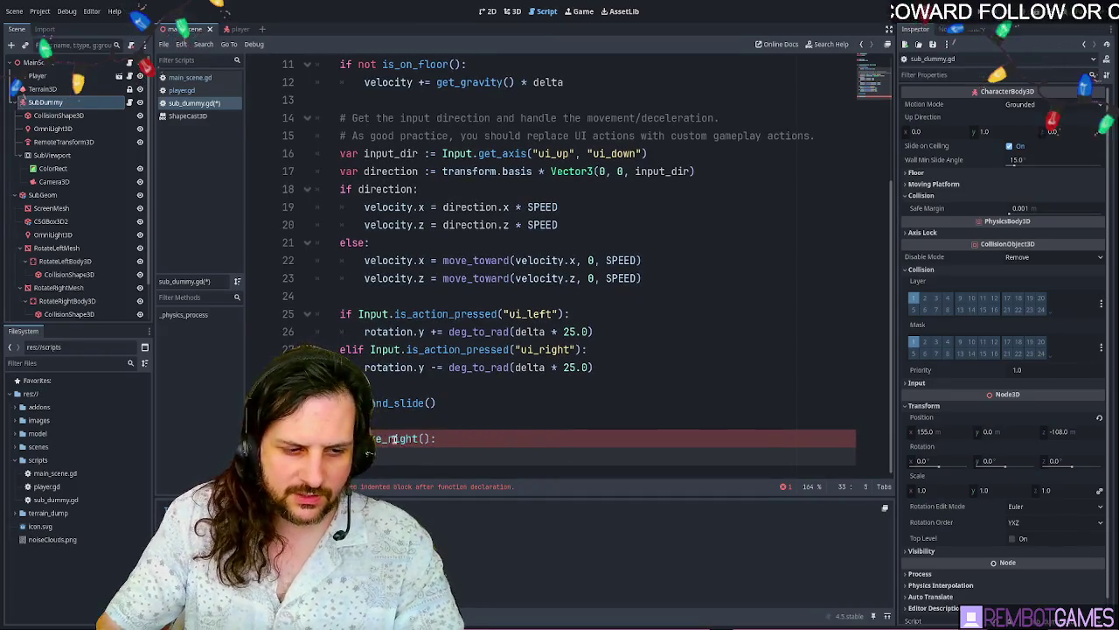
- Set the function signature to rotate_sub(right:bool = true)
double_click(395, 438)
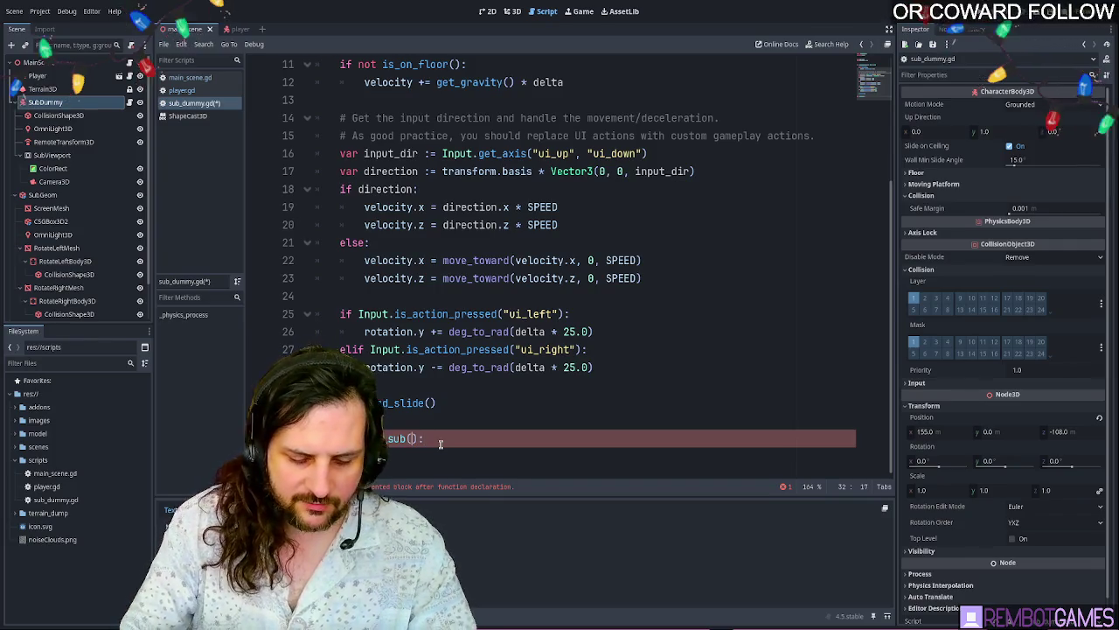
type("polarity=")
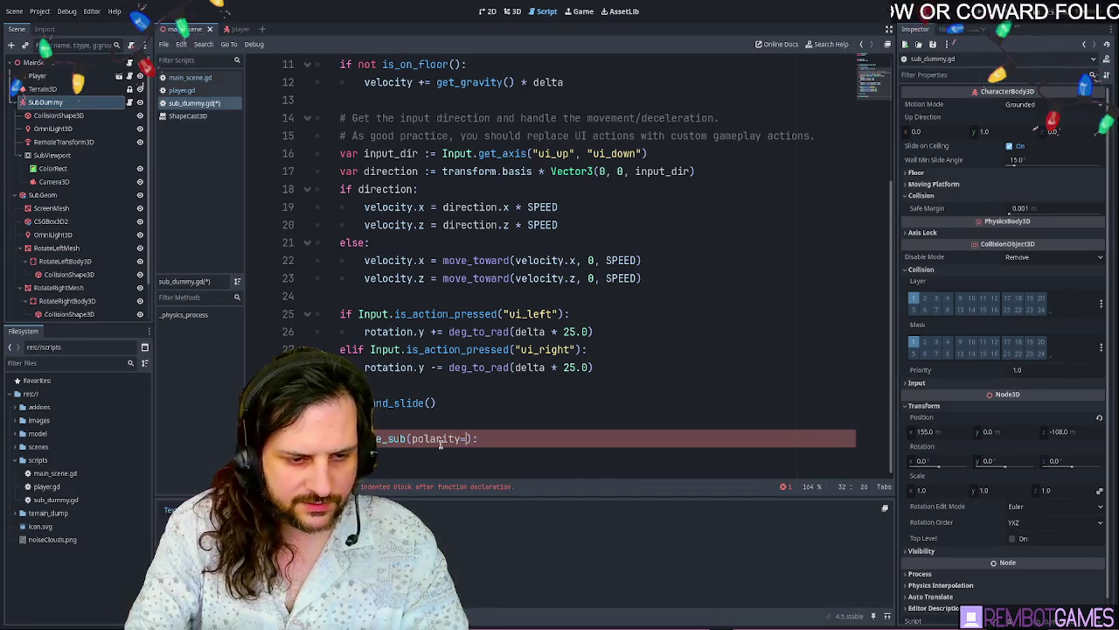
key("ctrl+space")
type(":float = 1")
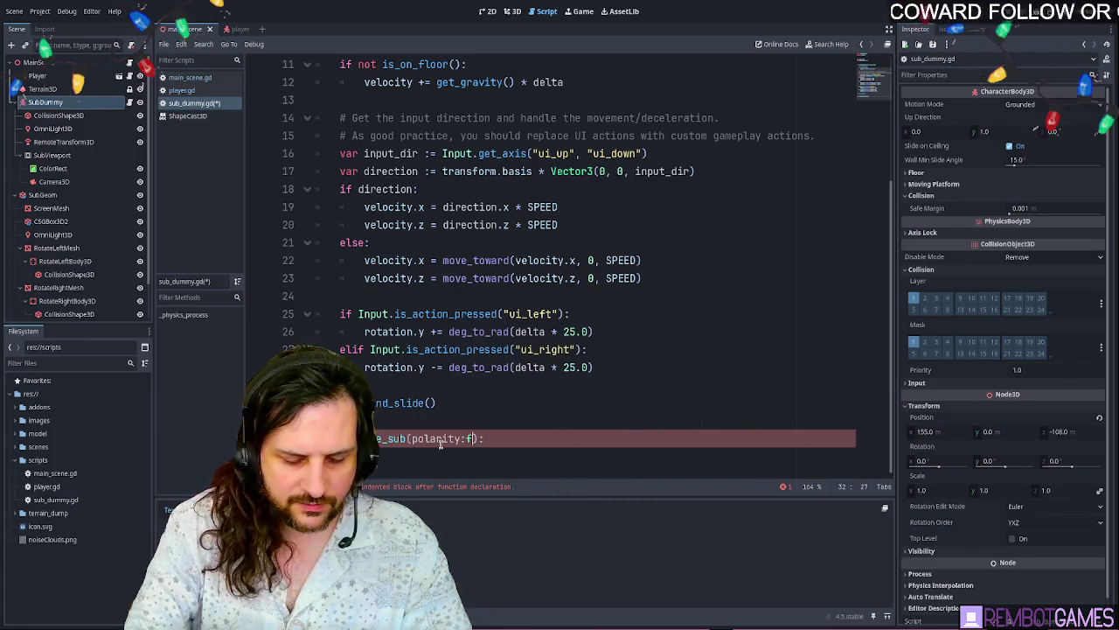
type(".0")
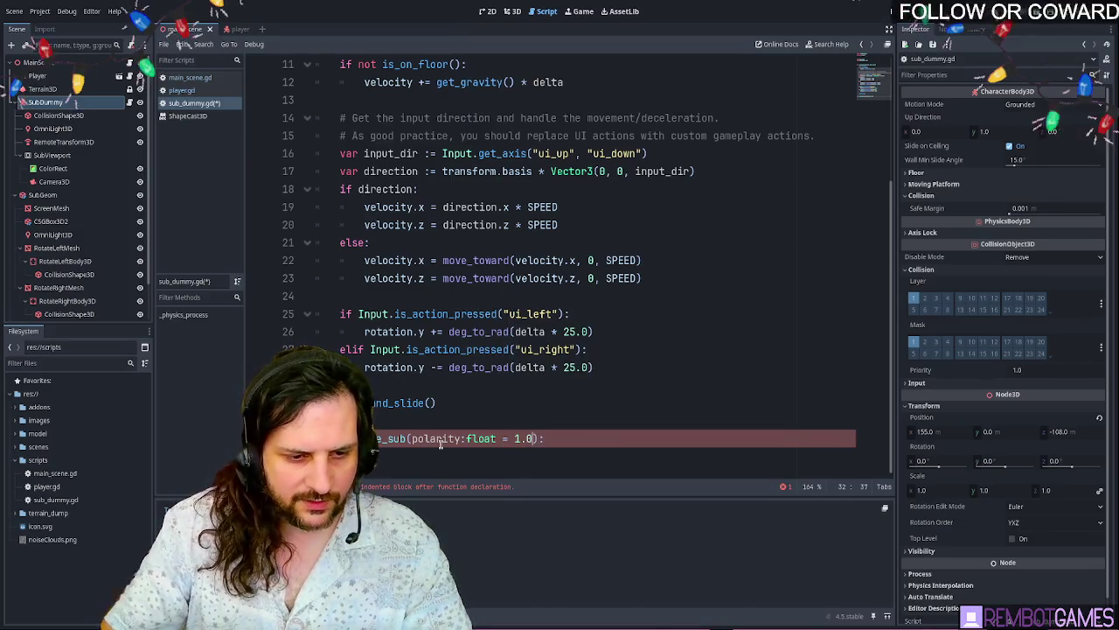
key("End")
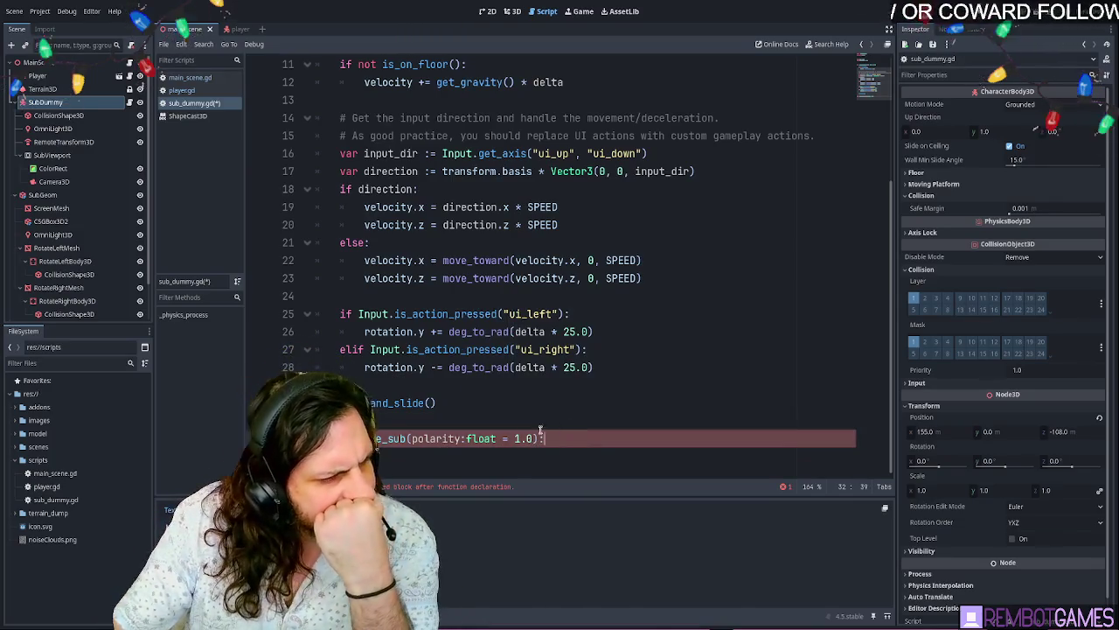
left_click_drag(532, 439, 411, 439)
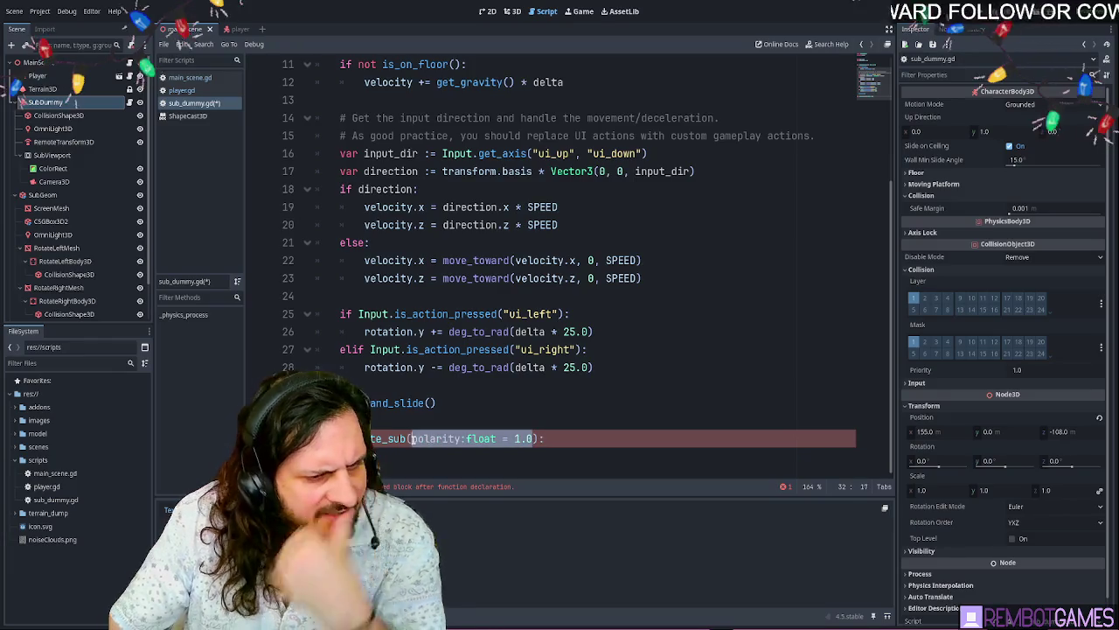
type("right_")
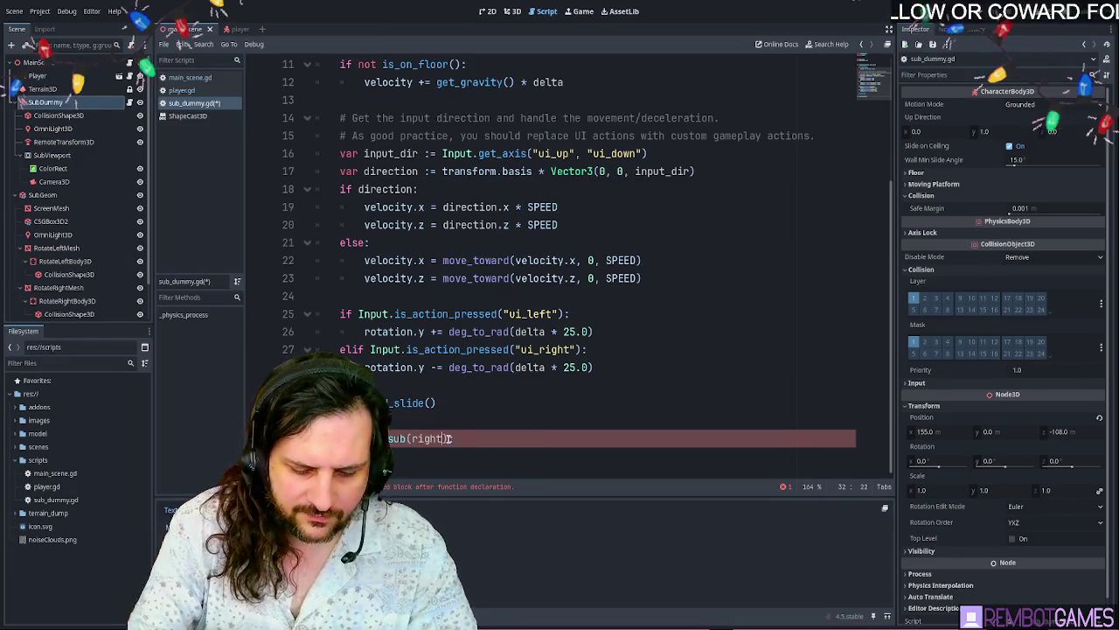
type(":bool = Tr")
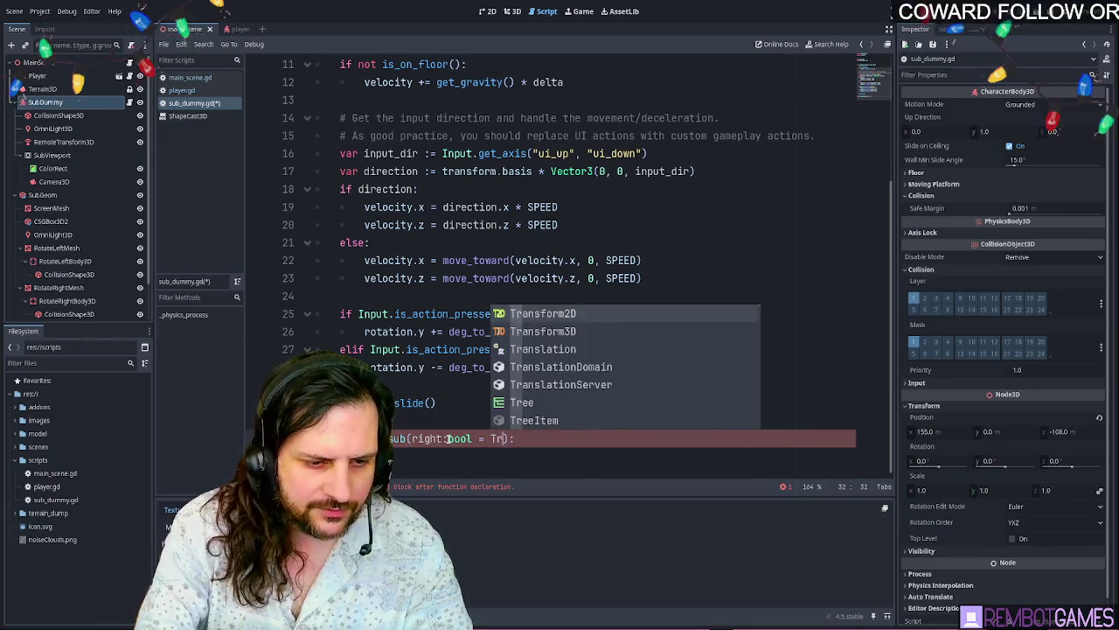
type("ue")
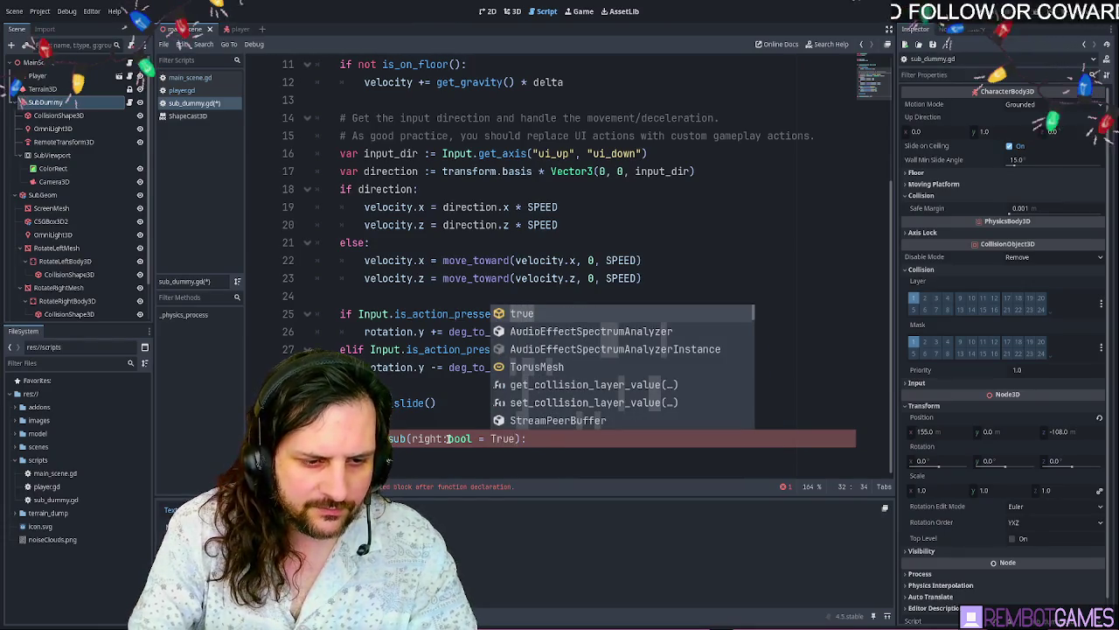
key("BackSpace")
key("BackSpace")
key("BackSpace")
type("true")
left_click(549, 412)
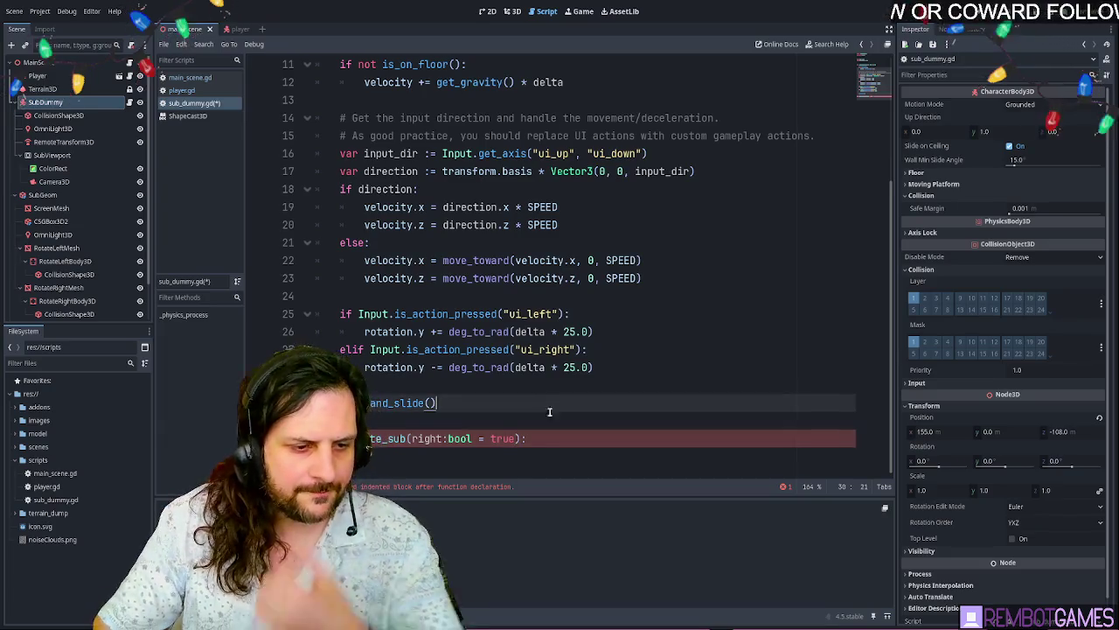
left_click(567, 443)
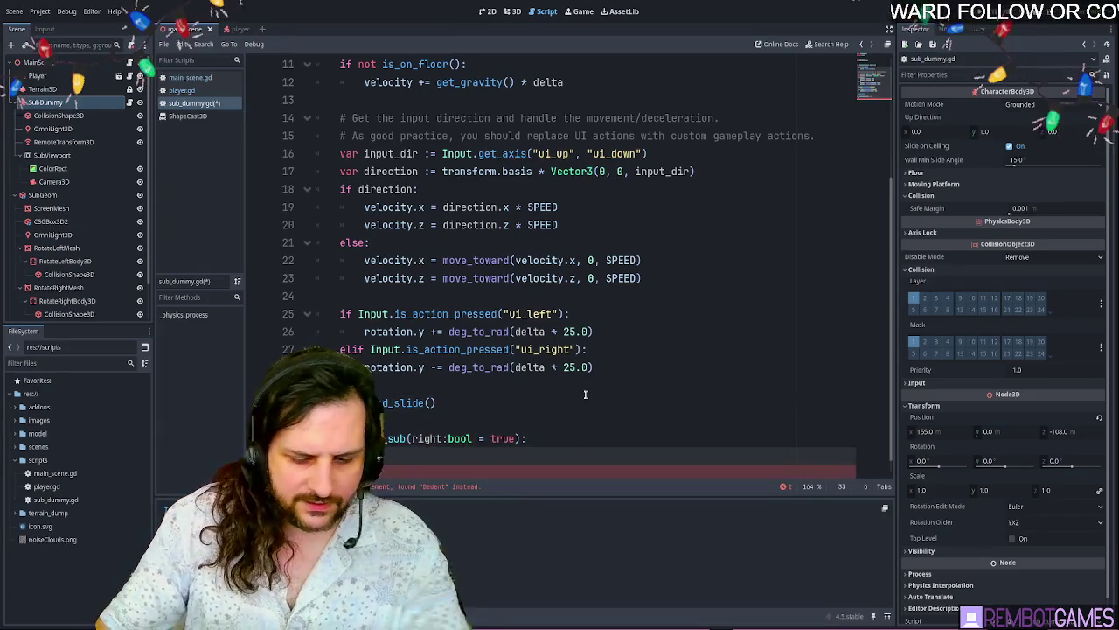
- Copy the rotation line into rotate_sub and indent it under an if right condition
left_click(620, 327)
key("ctrl+shift+d")
key("alt+Down")
key("alt+Down")
key("alt+Down")
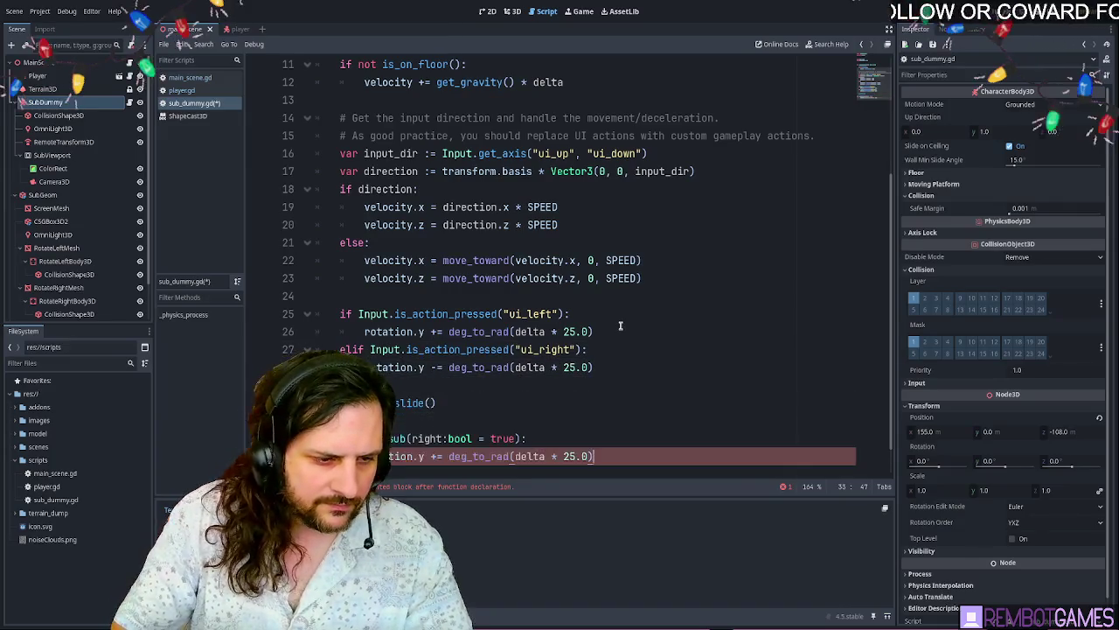
key("shift+Tab")
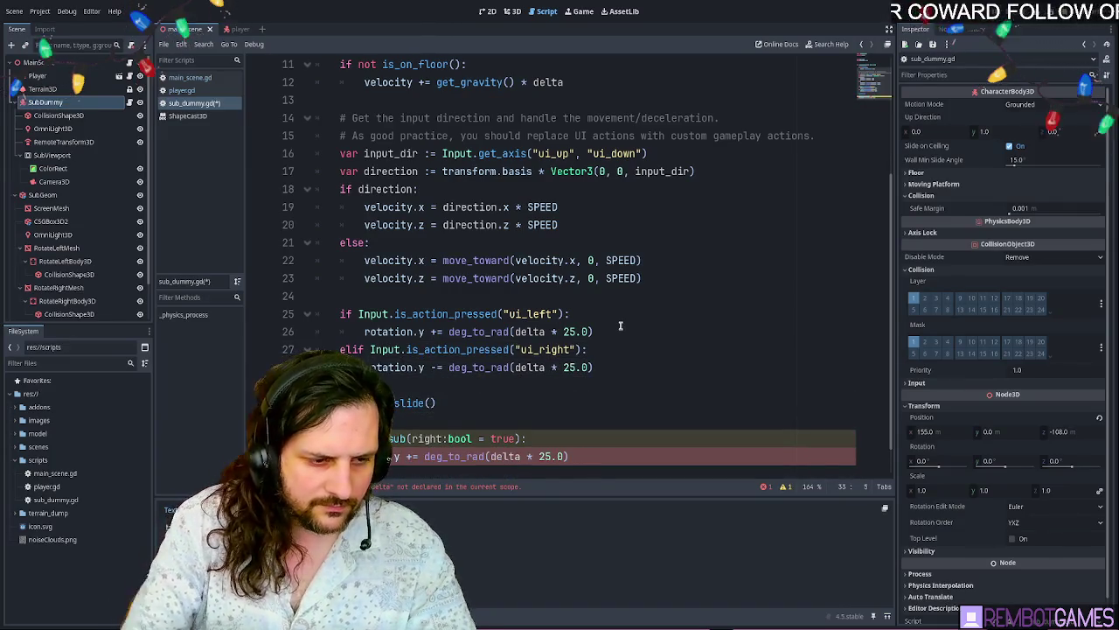
key("Up")
key("Return")
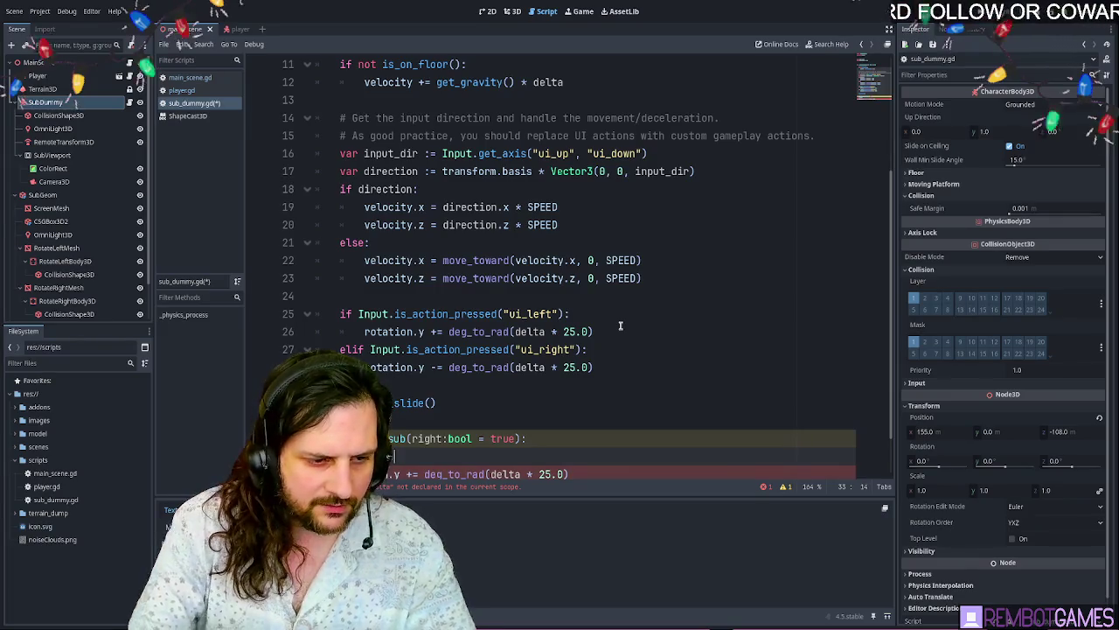
key("Down")
key("Home")
key("Tab")
- Make the right branch subtract rotation.y and add an else branch that adds it
scroll(584, 443, "down", 1)
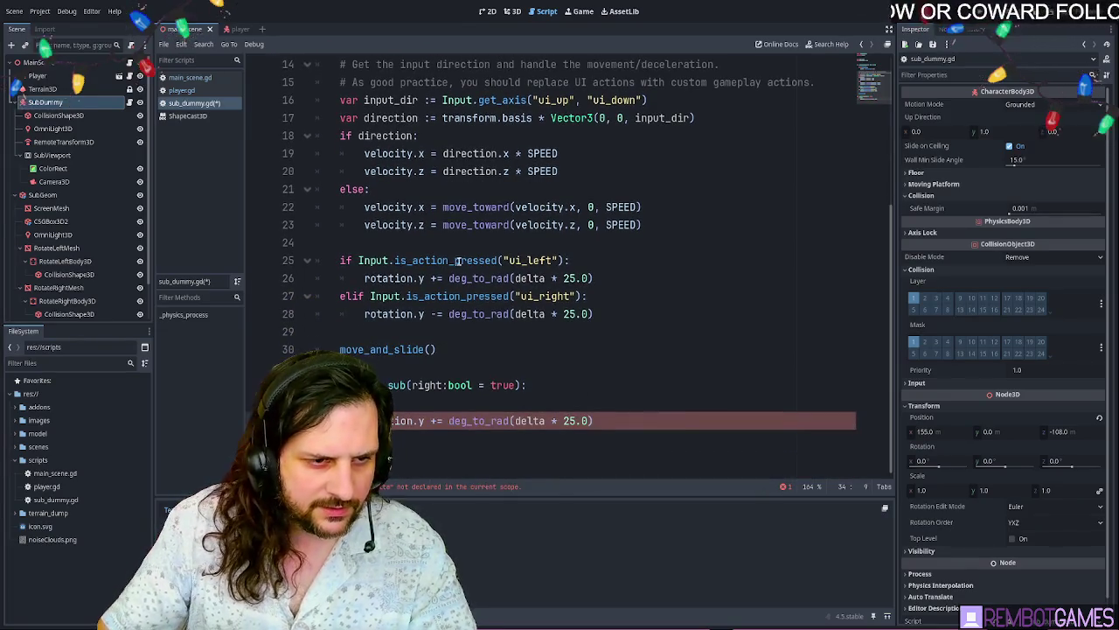
left_click(432, 421)
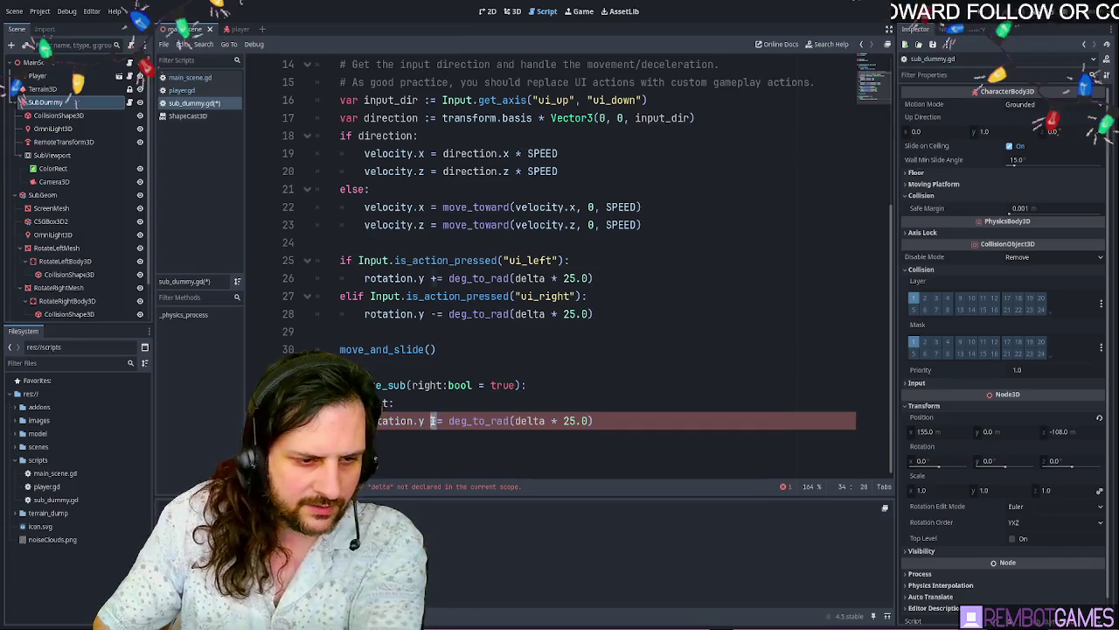
type("-")
key("Down")
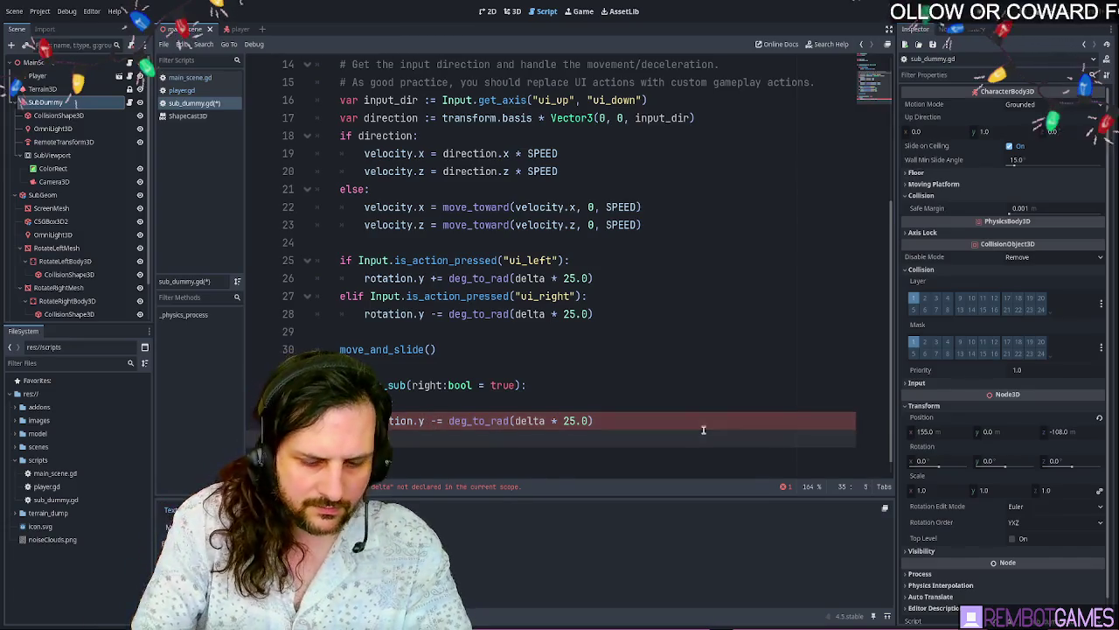
key("ctrl+v")
key("Return")
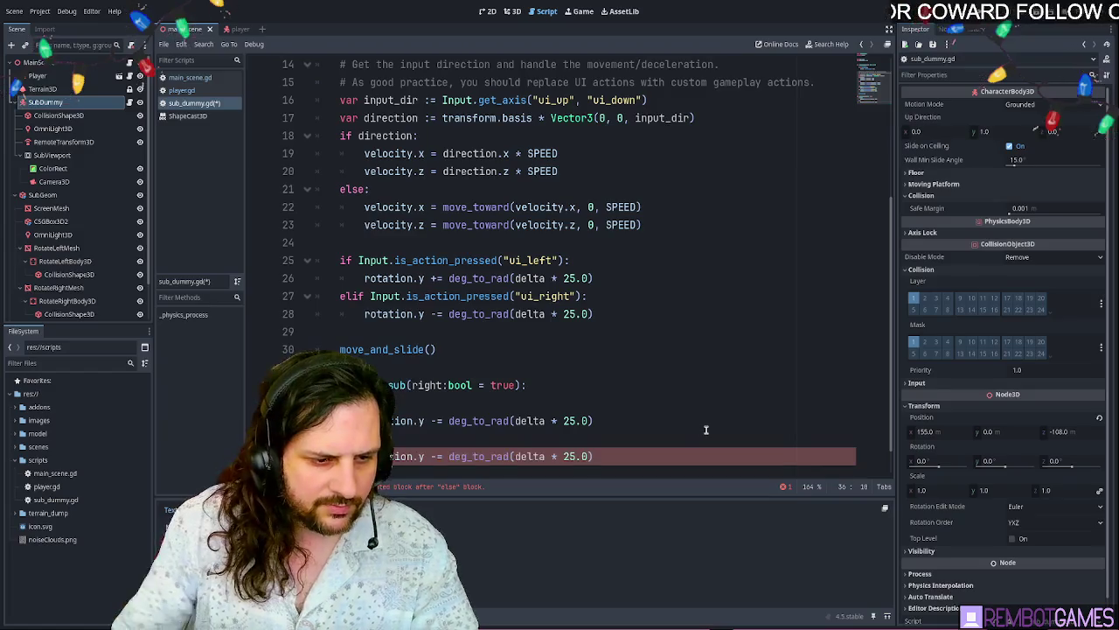
left_click(434, 455)
key("End")
key("Return")
key("Return")
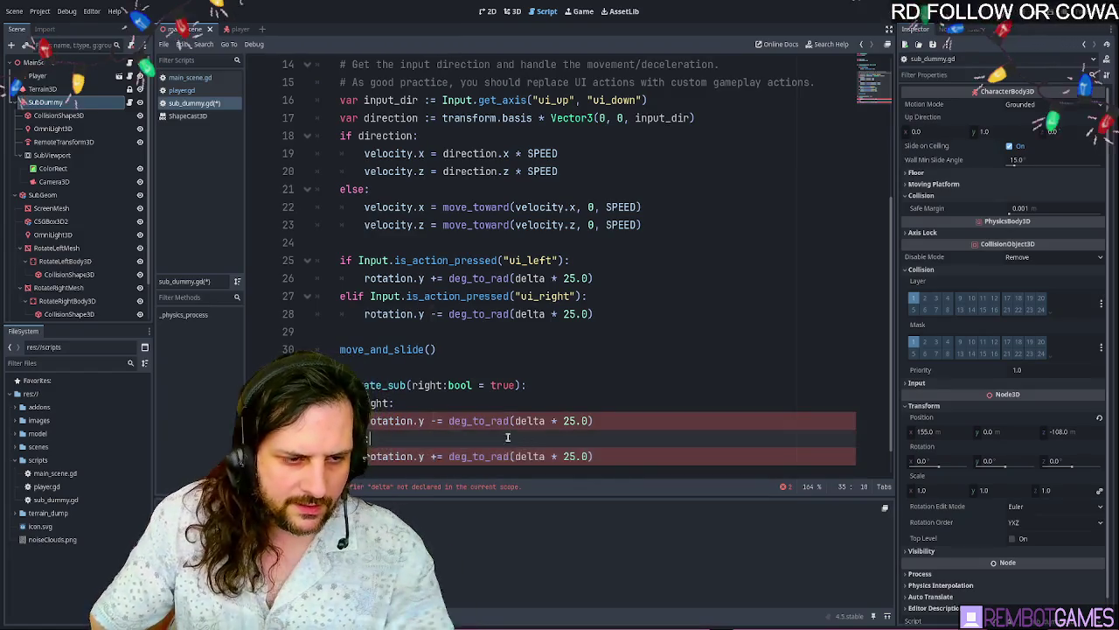
key("BackSpace")
key("BackSpace")
key("BackSpace")
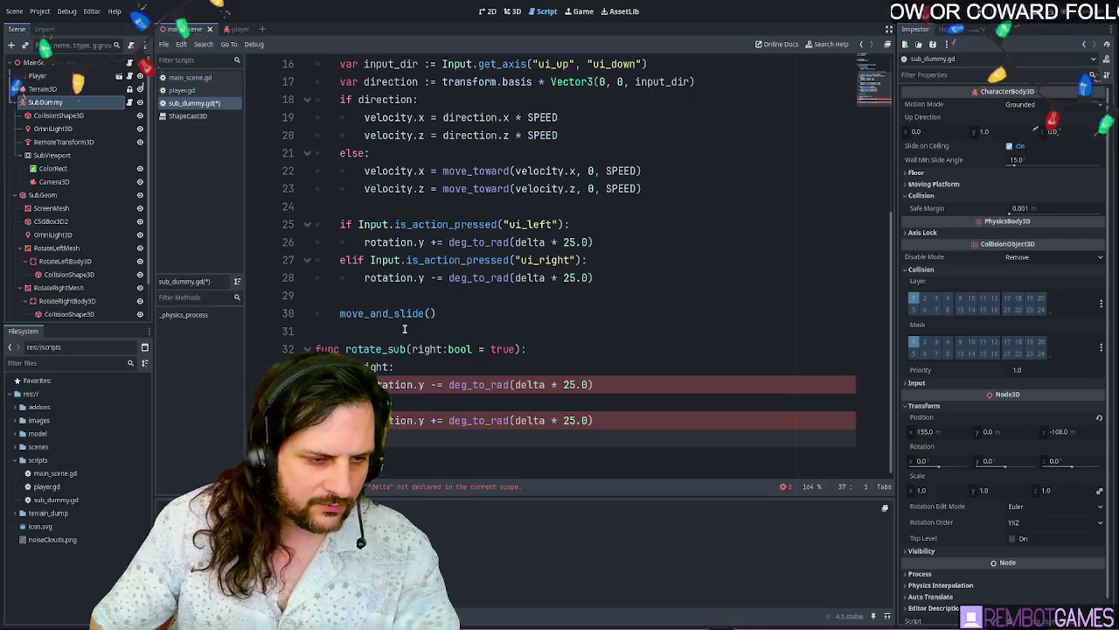
- Copy a name from sub_dummy.gd and switch back to player.gd
double_click(371, 349)
key("ctrl+c")
left_click(469, 315)
key("ctrl+v")
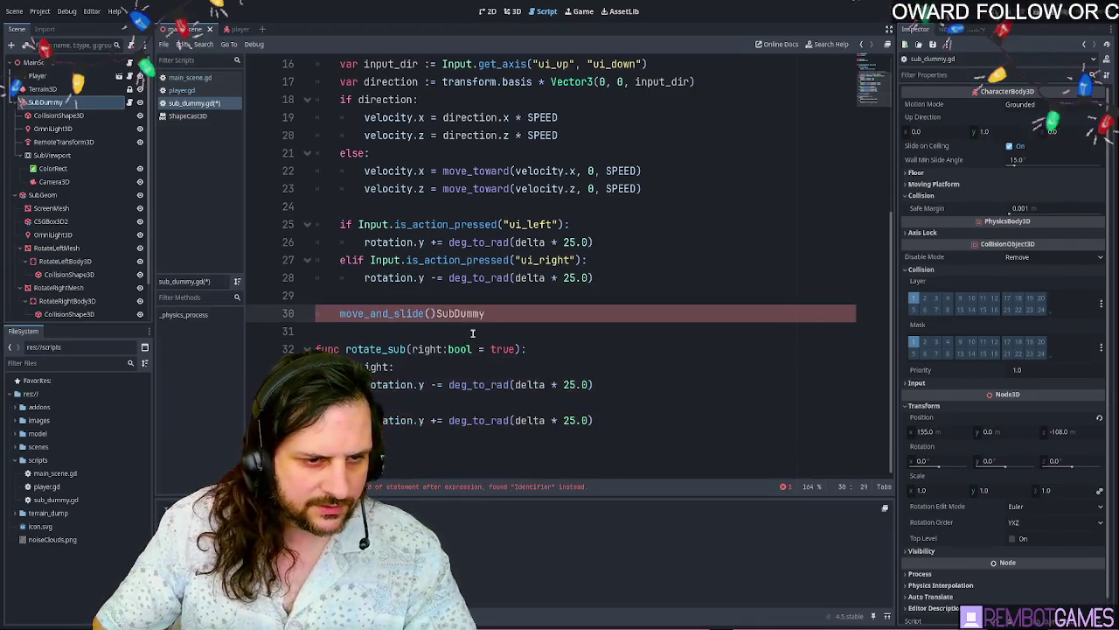
key("ctrl+z")
left_click(492, 333)
scroll(439, 165, "up", 5)
scroll(475, 94, "down", 5)
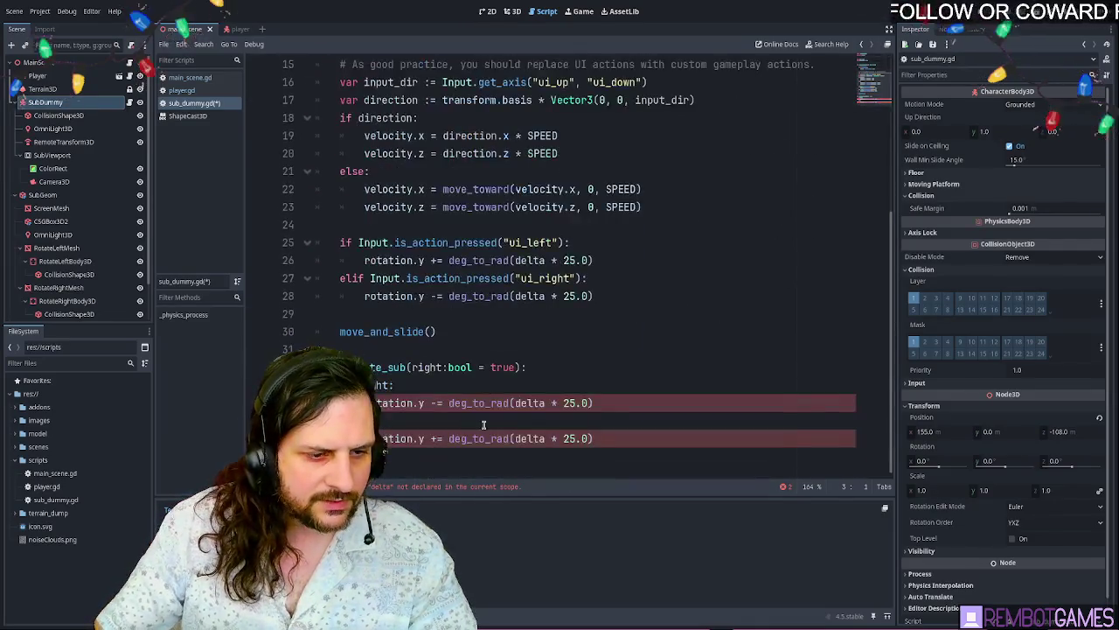
left_click(182, 90)
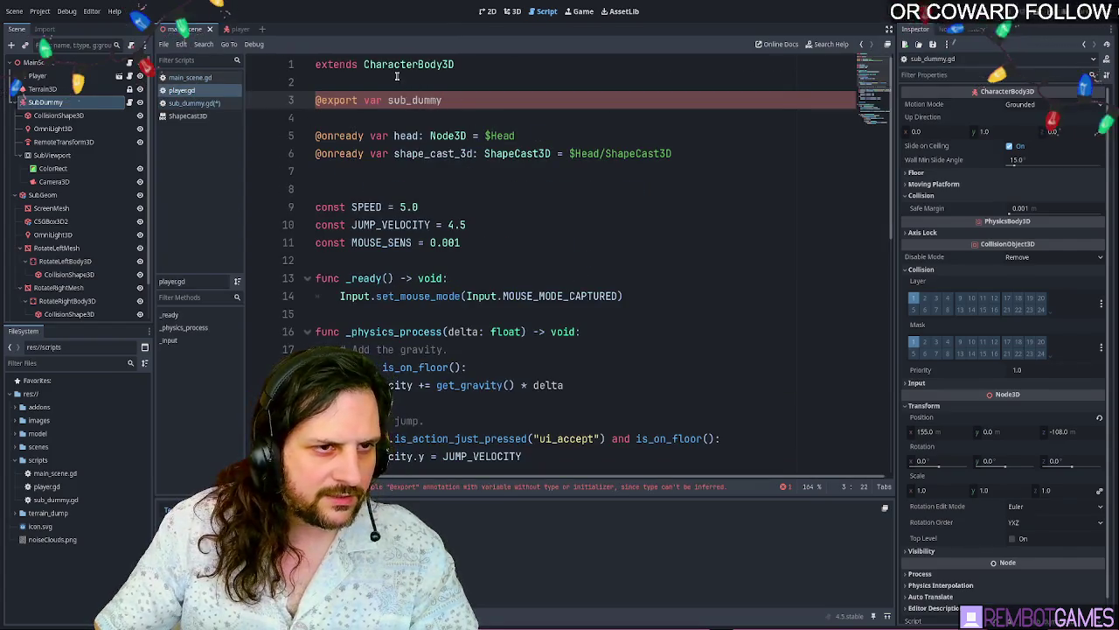
- Type sub_dummy as SubDummy, save player.gd, and assign the SubDummy node to Player's Sub Dummy
type(":SubDummy")
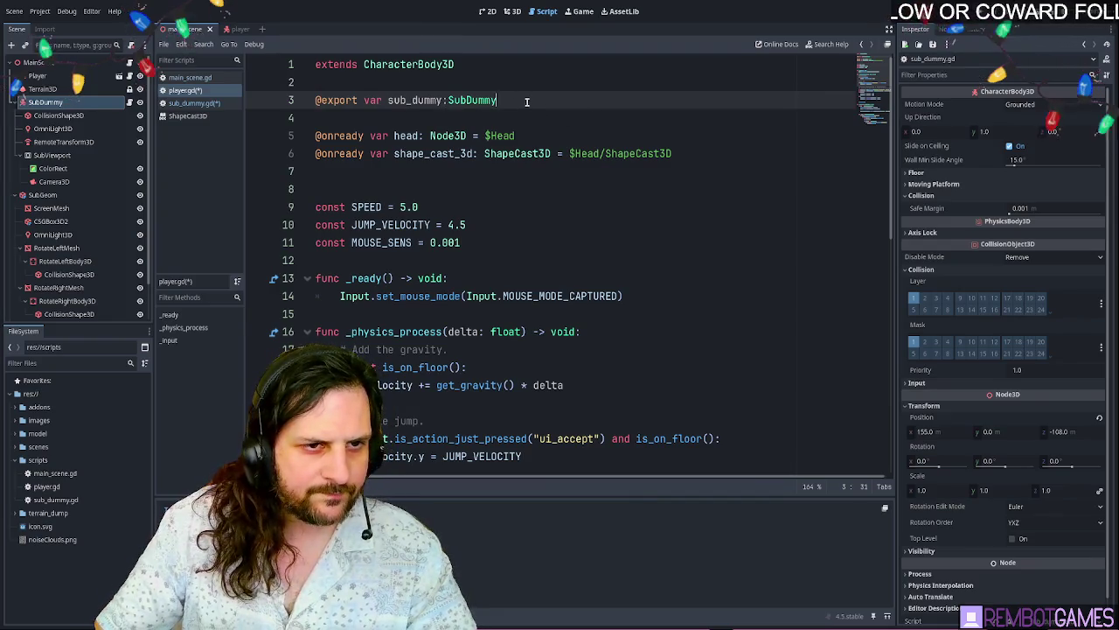
key("ctrl+s")
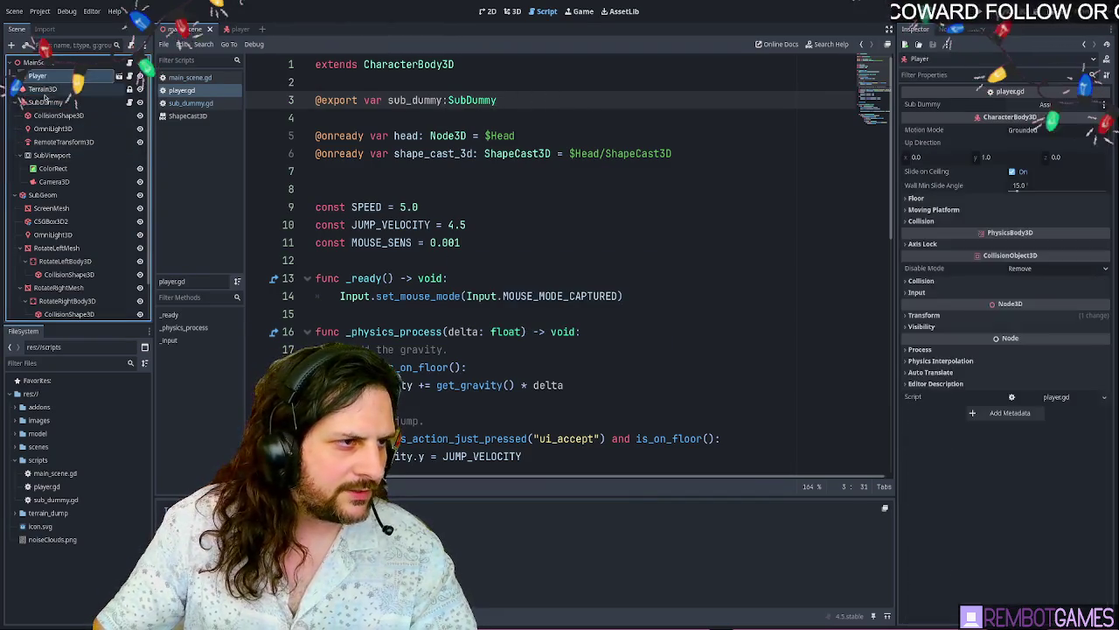
mouse_move(44, 101)
left_mouse_down()
mouse_move(187, 117)
mouse_move(129, 102)
left_mouse_up()
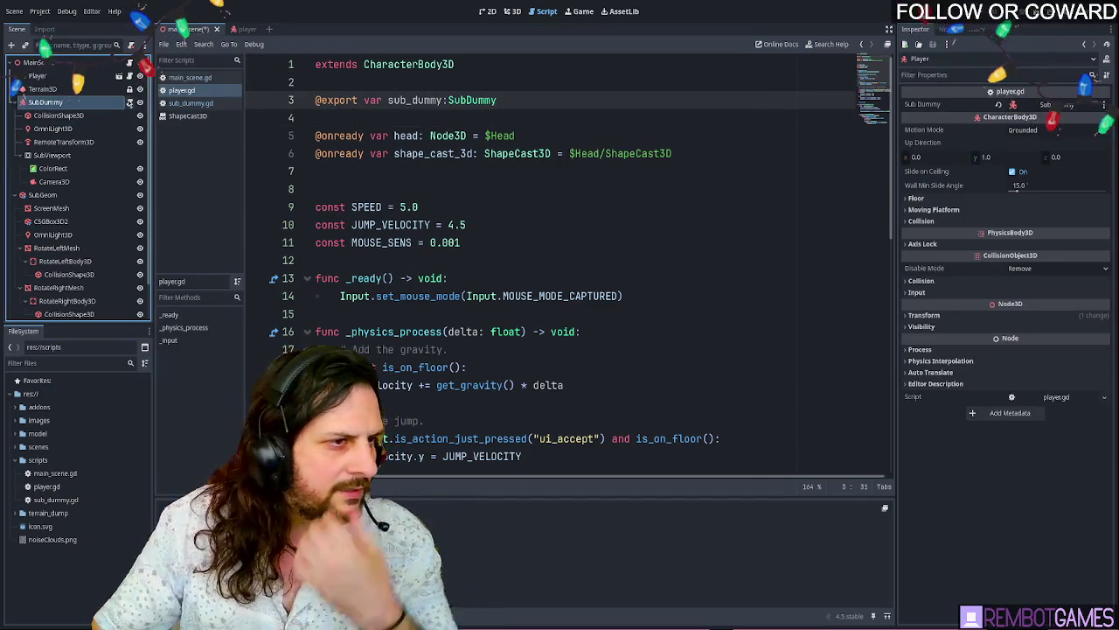
left_click(130, 102)
- In rotate_sub, replace delta with get_process_delta_time() on both rotation lines
left_click(626, 407)
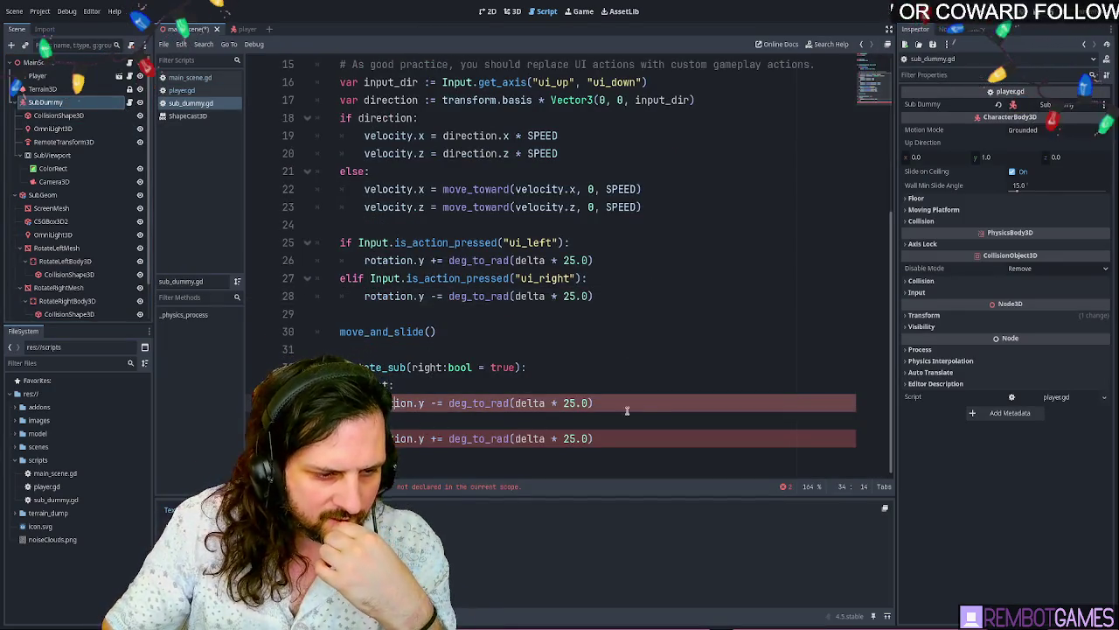
left_click(514, 368)
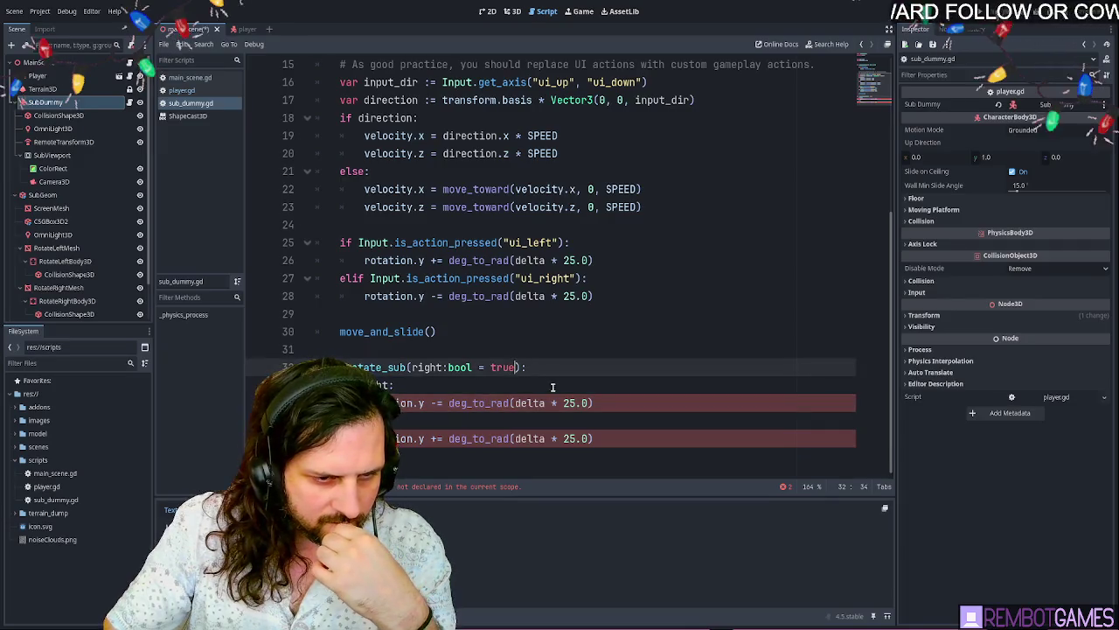
left_click(598, 403)
double_click(522, 403)
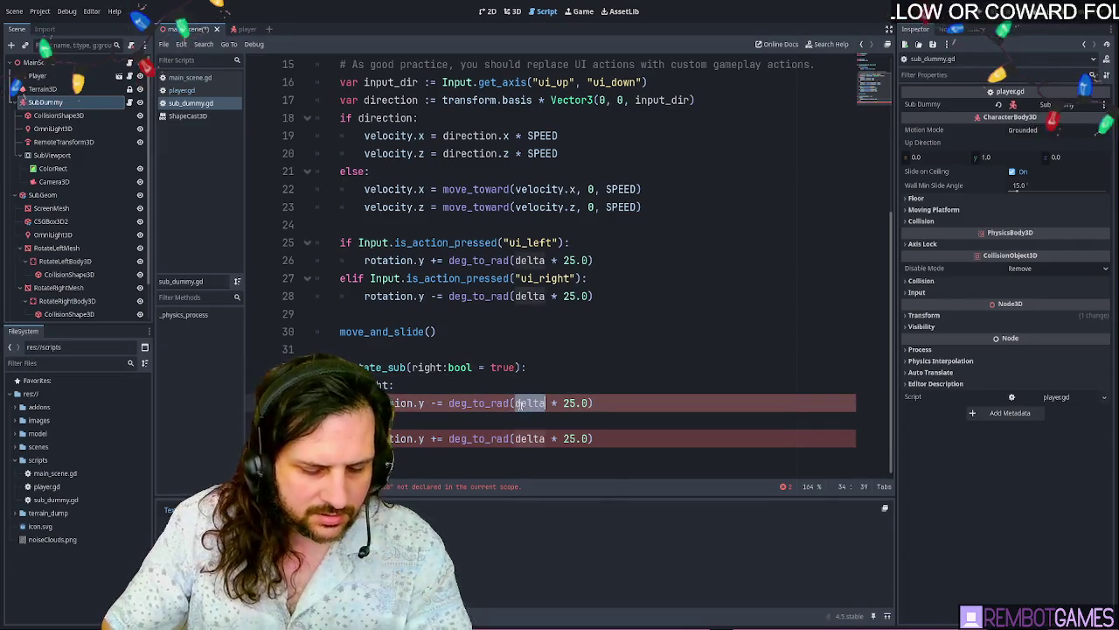
type("get_de")
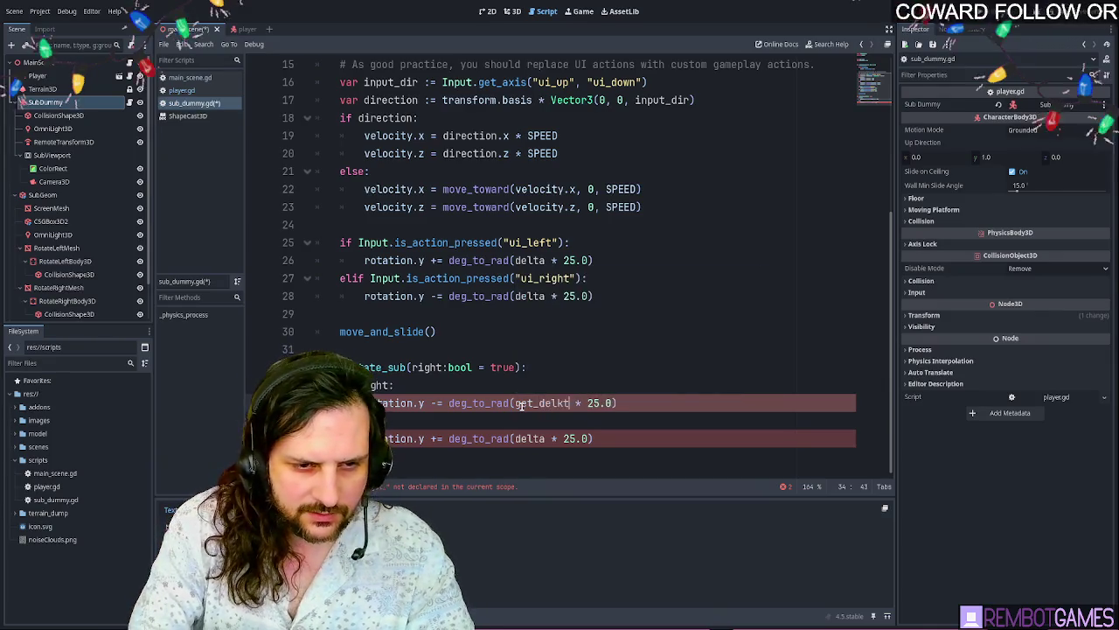
type("lta")
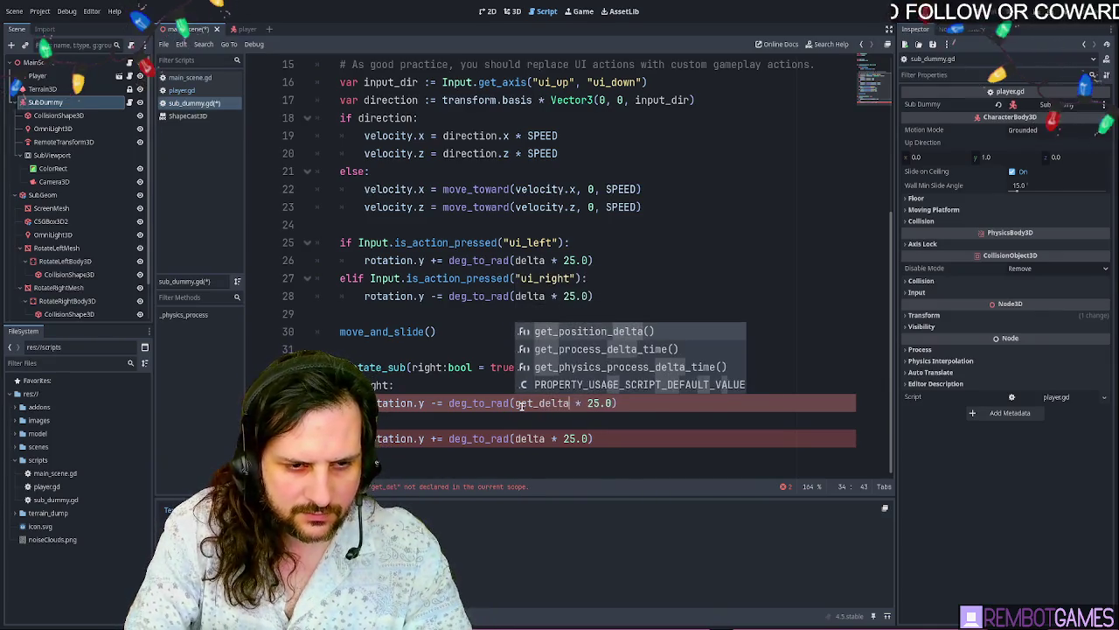
key("Down")
key("Return")
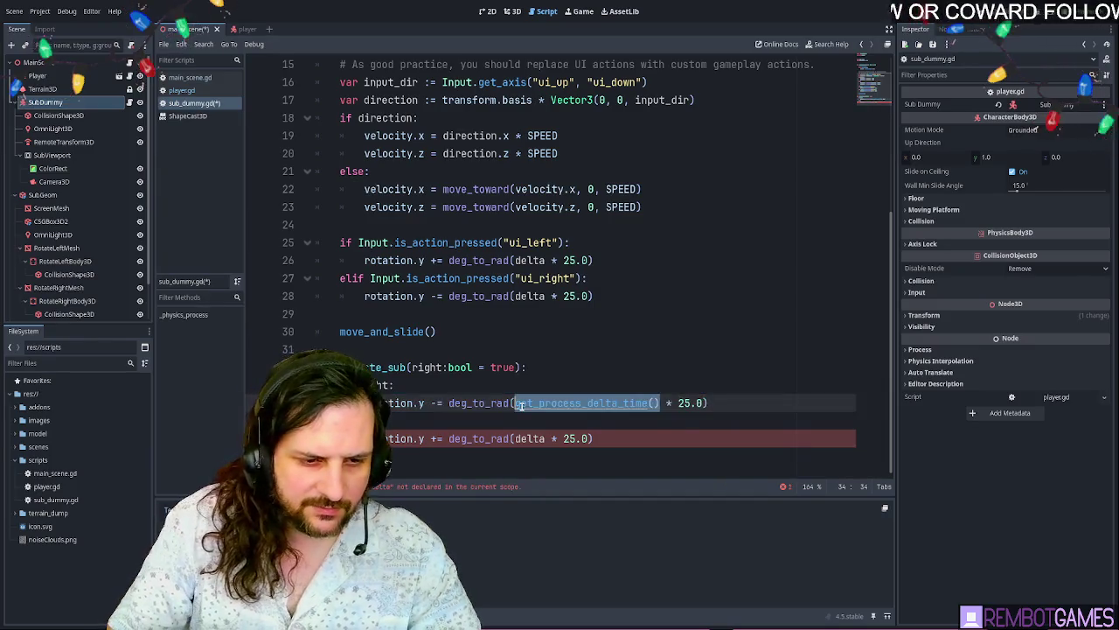
key("Down")
key("Down")
key("ctrl+d")
key("ctrl+v")
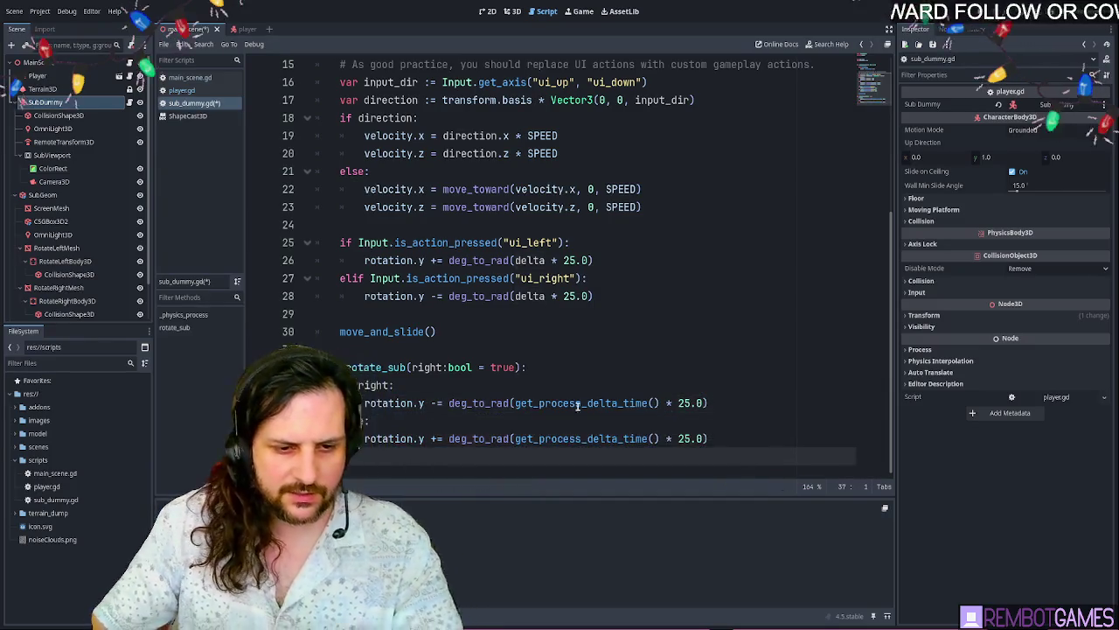
- Replace the ui_left and ui_right rotation lines with rotate_sub(false) and rotate_sub(true), then save
left_click(620, 260)
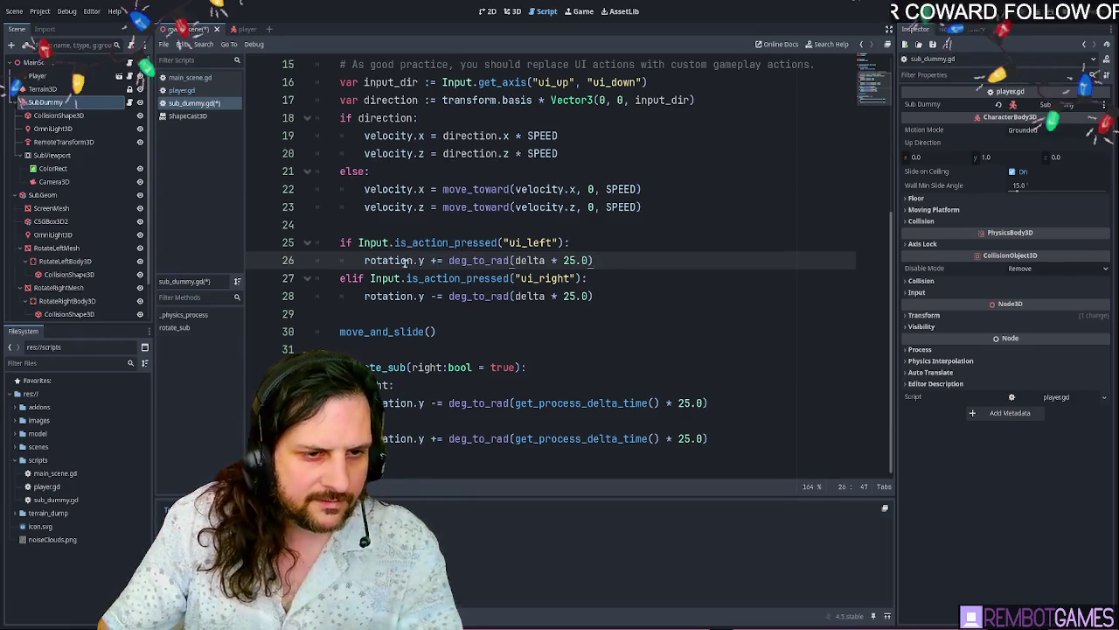
double_click(395, 367)
left_click_drag(603, 260, 355, 260)
left_click(630, 260)
key("shift+Home")
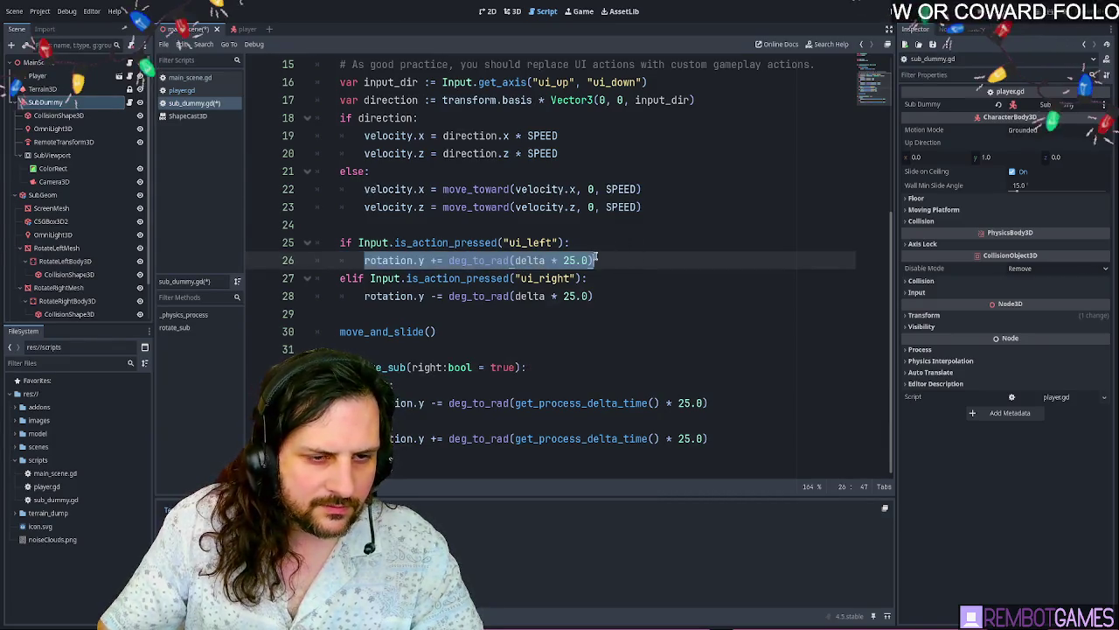
type("rotate_sub(false")
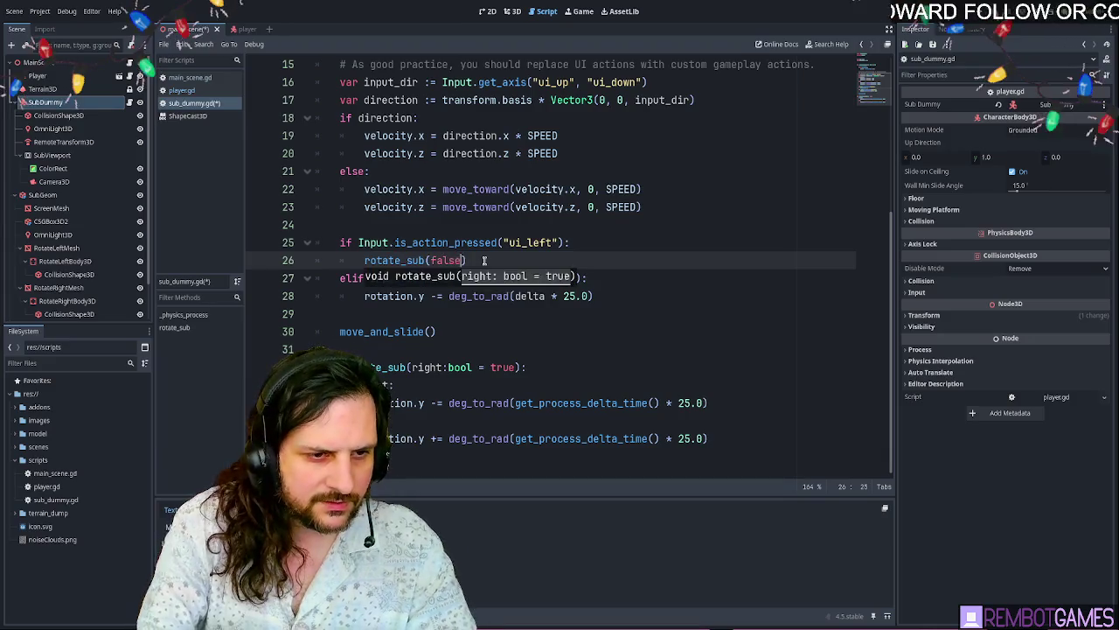
key("ctrl+c")
key("Down")
key("Down")
key("ctrl+v")
left_click_drag(614, 313, 346, 314)
key("BackSpace")
double_click(454, 295)
type("true")
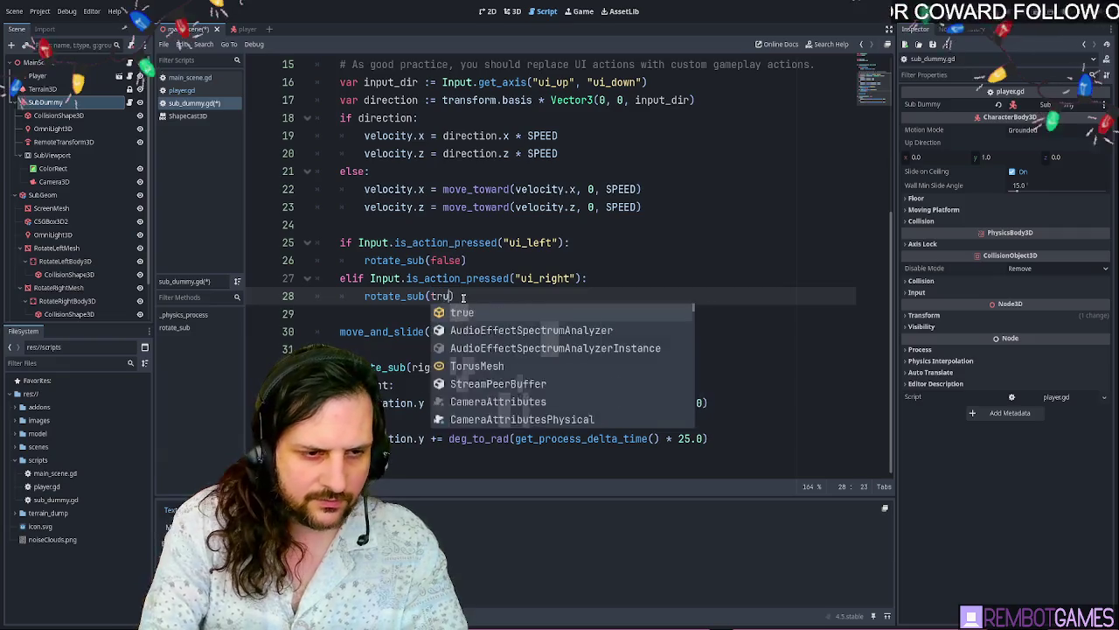
key("ctrl+s")
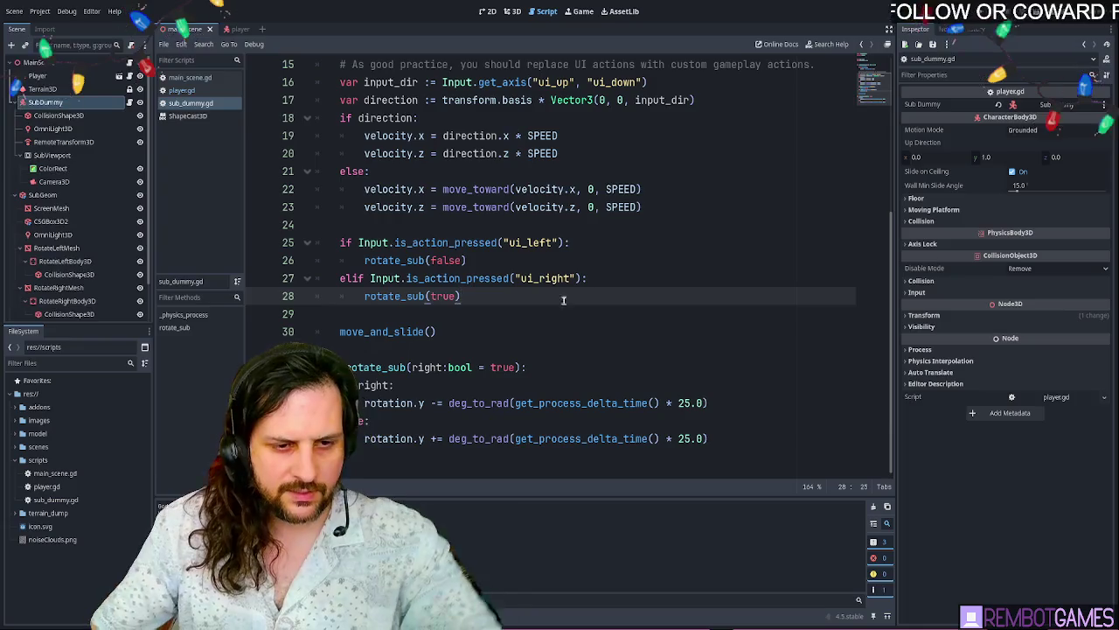
- Change both 25.0 turn speeds in rotate_sub to 40.0
left_click(544, 276)
left_click(534, 303)
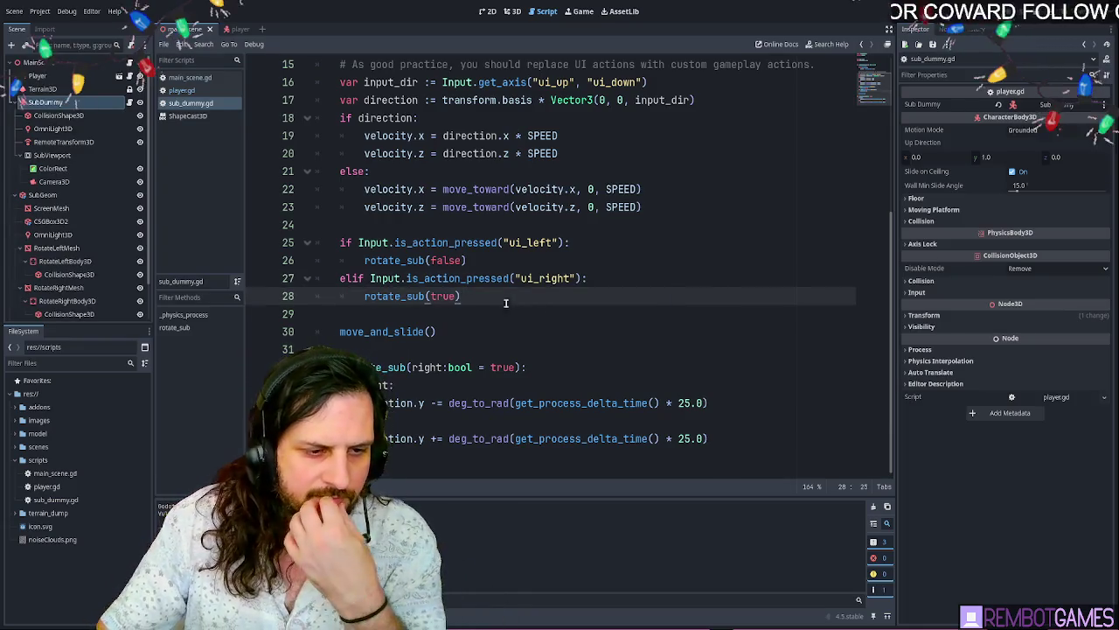
double_click(685, 404)
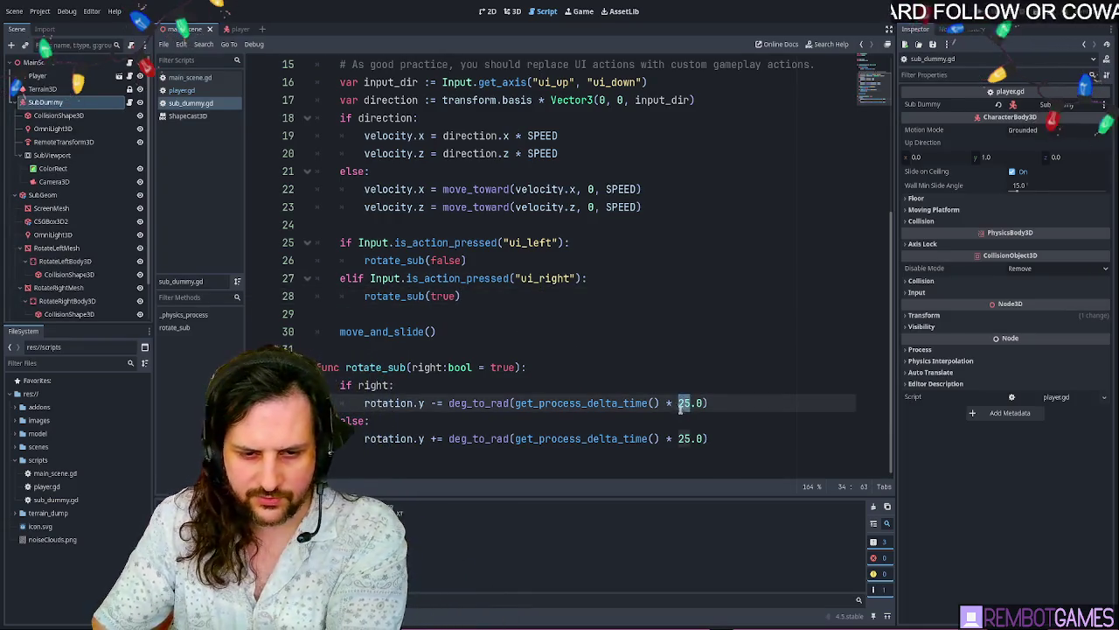
type("40")
double_click(684, 438)
type("40")
left_click(711, 402)
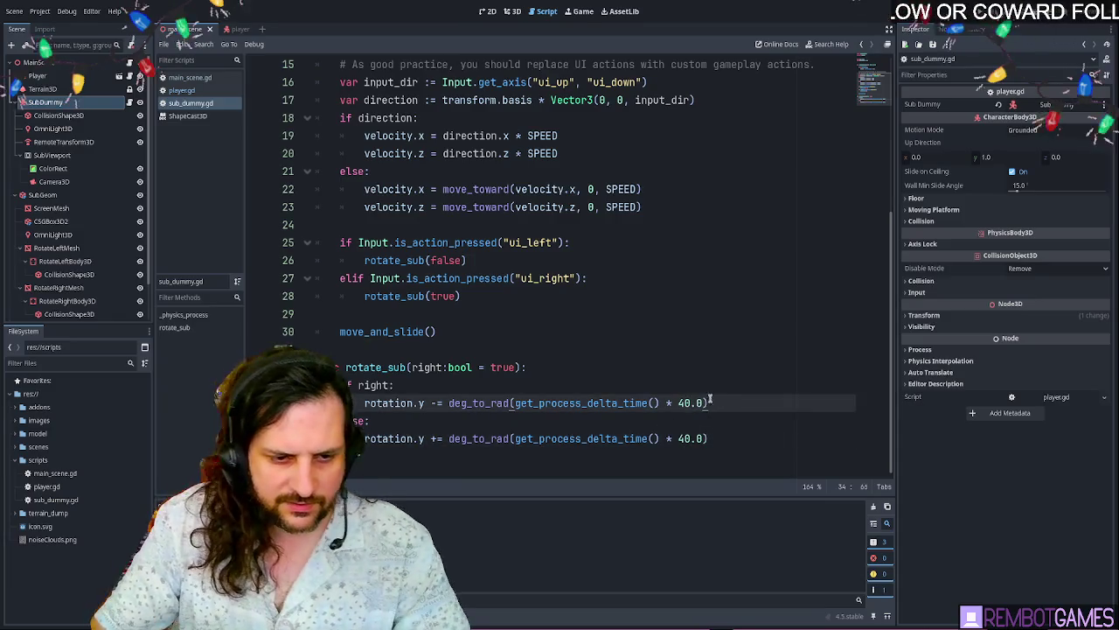
left_click(554, 379)
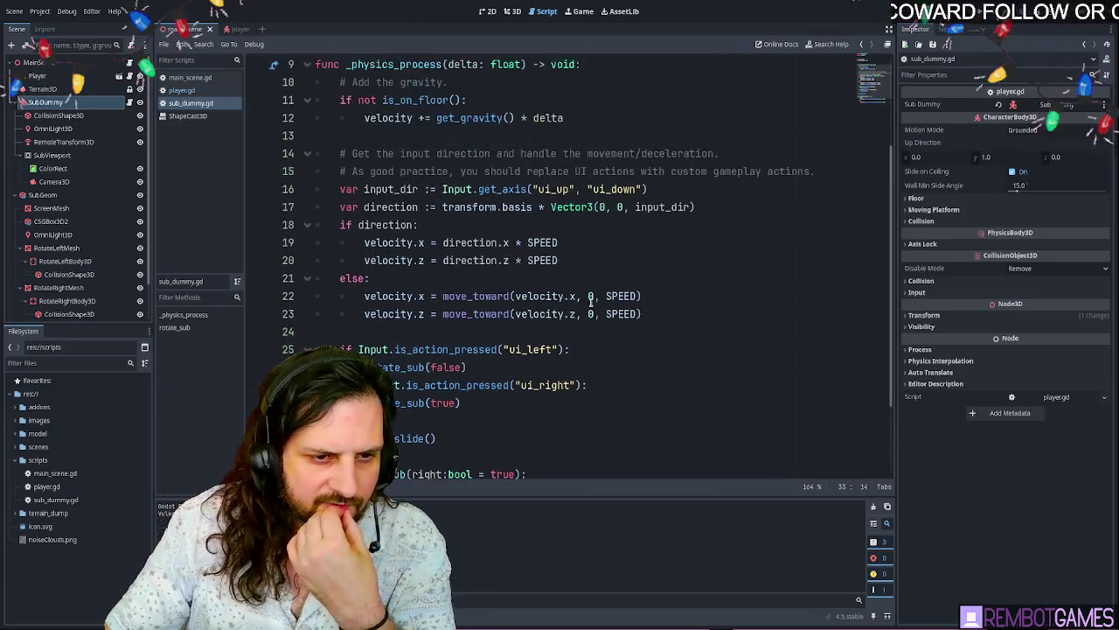
- Open the Player node's player.gd script at its collider lookup line
scroll(399, 311, "up", 5)
scroll(397, 283, "down", 5)
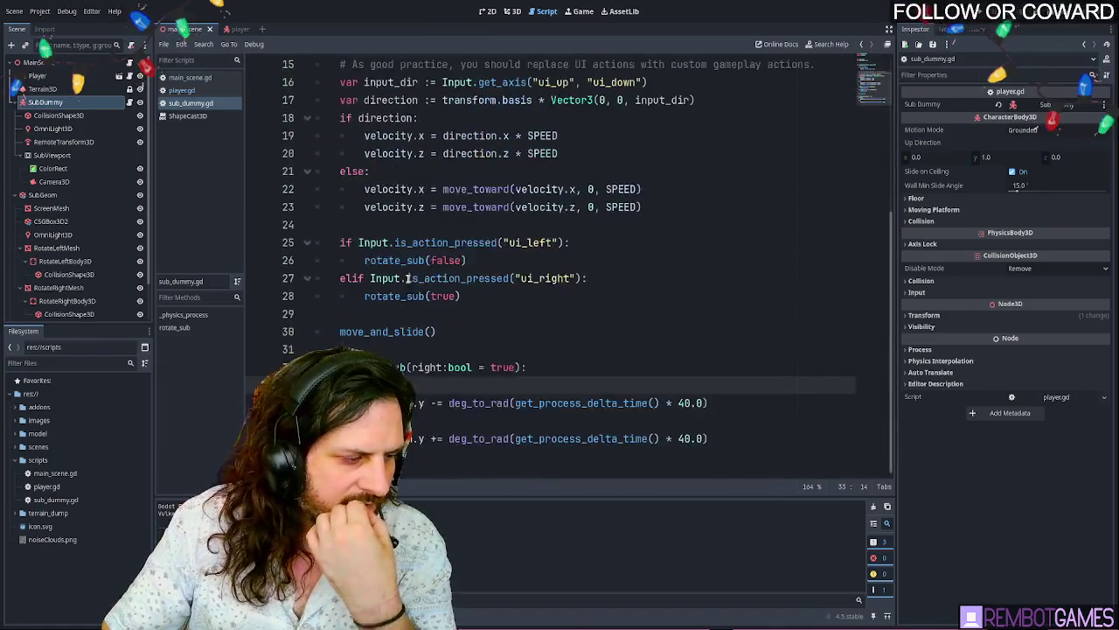
left_click(509, 207)
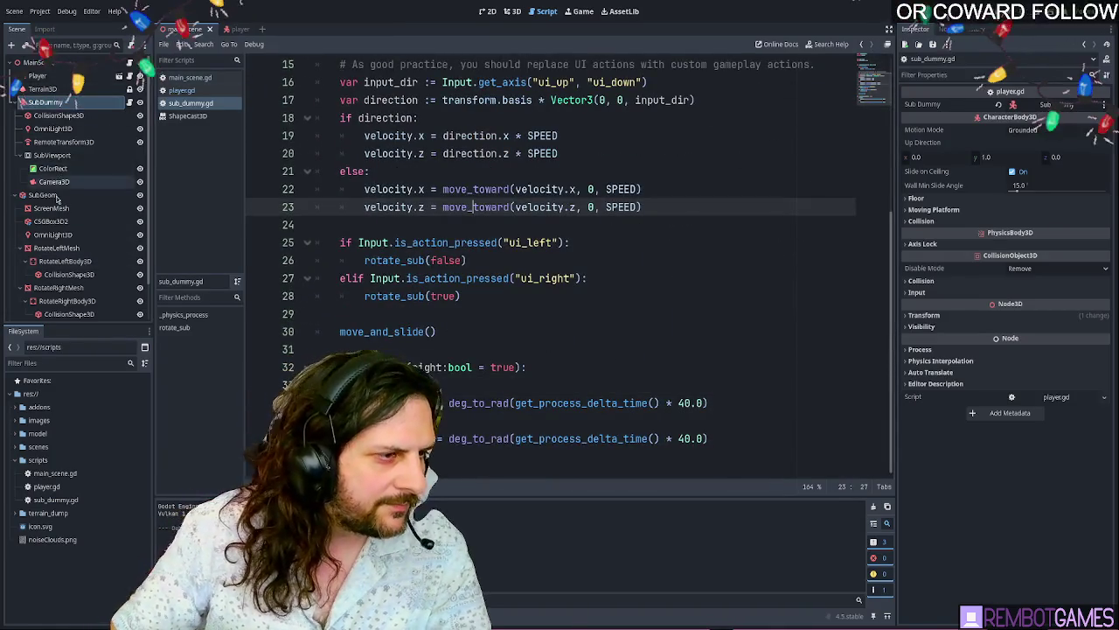
scroll(57, 105, "down", 1)
scroll(52, 96, "up", 1)
left_click(39, 76)
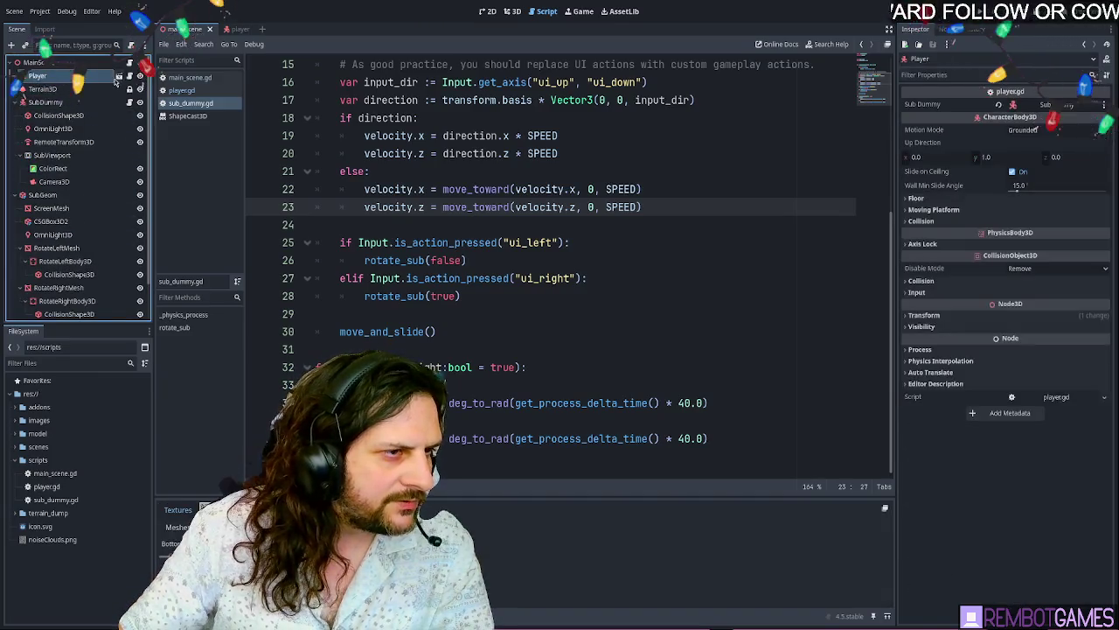
left_click(120, 76)
scroll(491, 367, "down", 10)
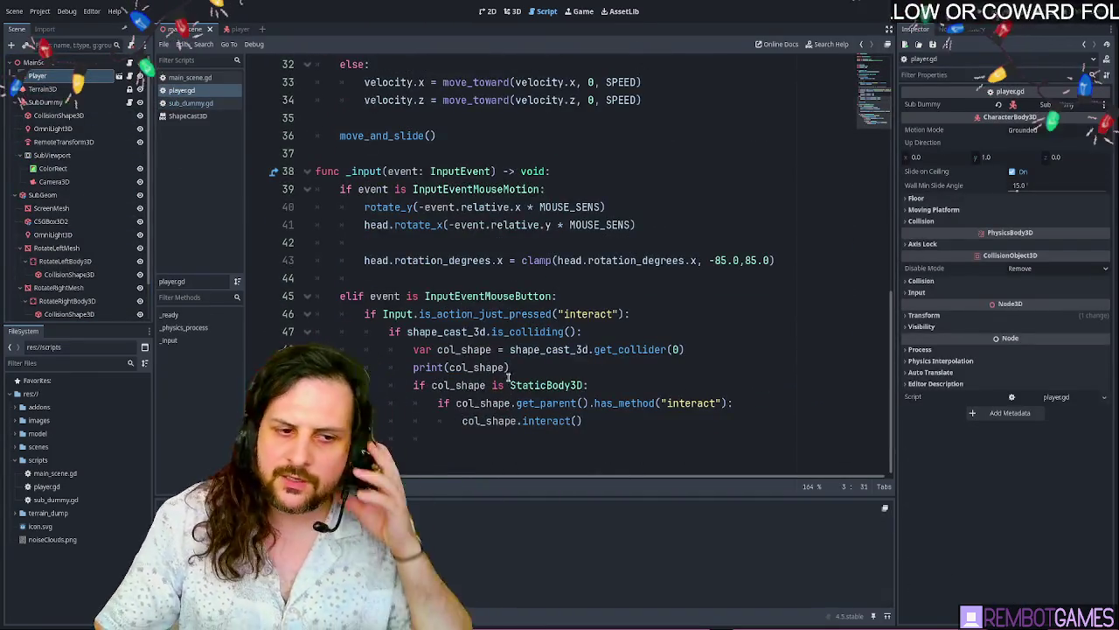
left_click(704, 349)
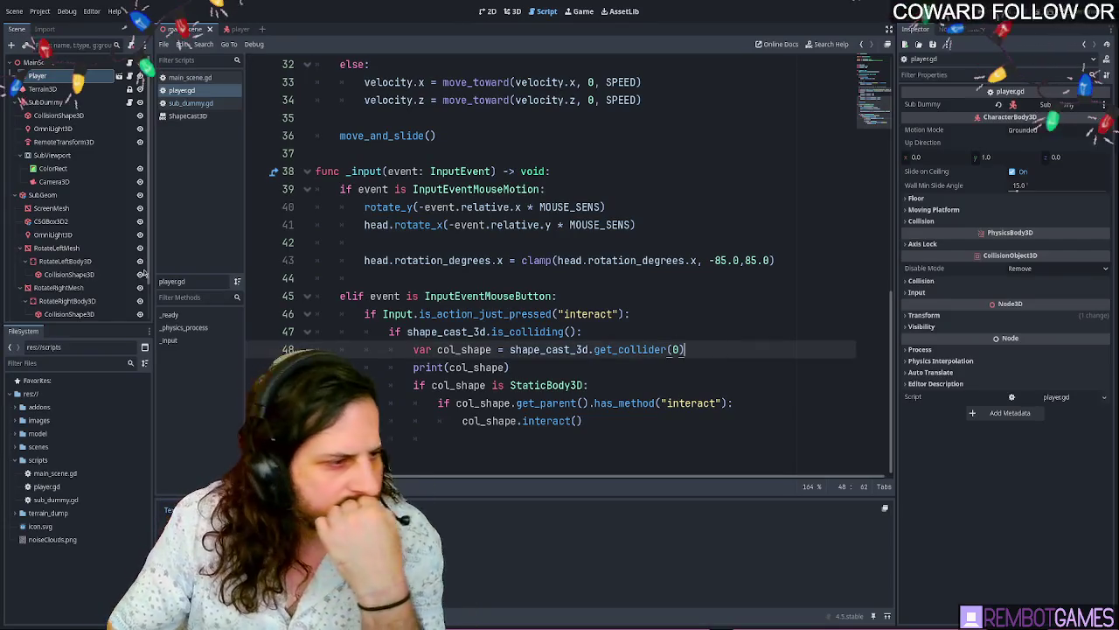
scroll(74, 227, "down", 2)
- Rename RotateLeftBody3D to RotateLeft and RotateRightBody3D to RotateRight
left_click(70, 206)
left_click(70, 219)
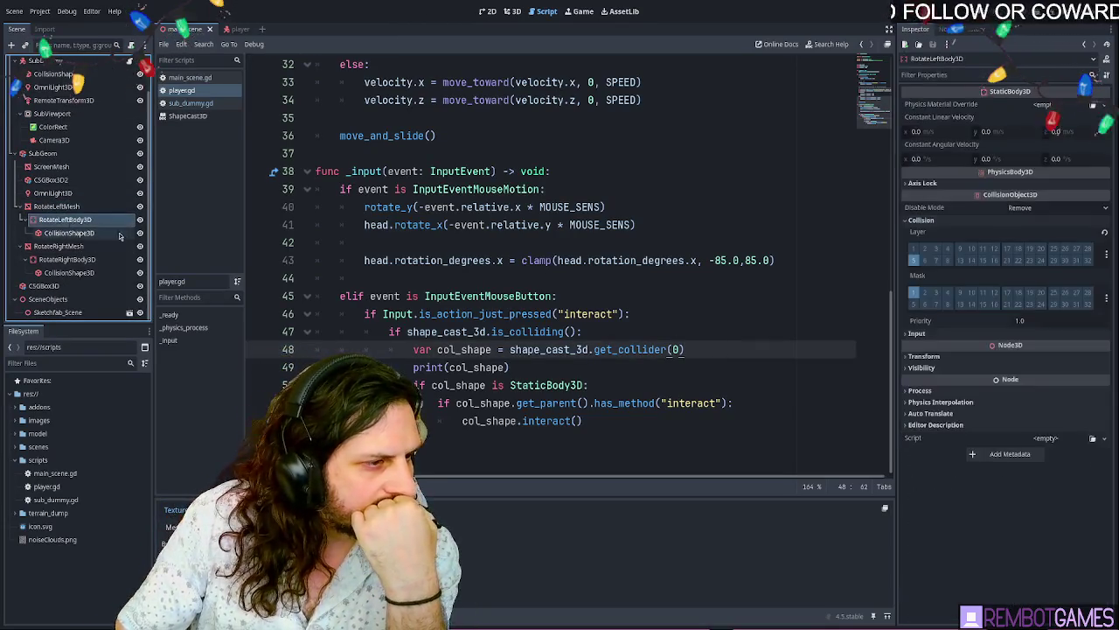
double_click(88, 219)
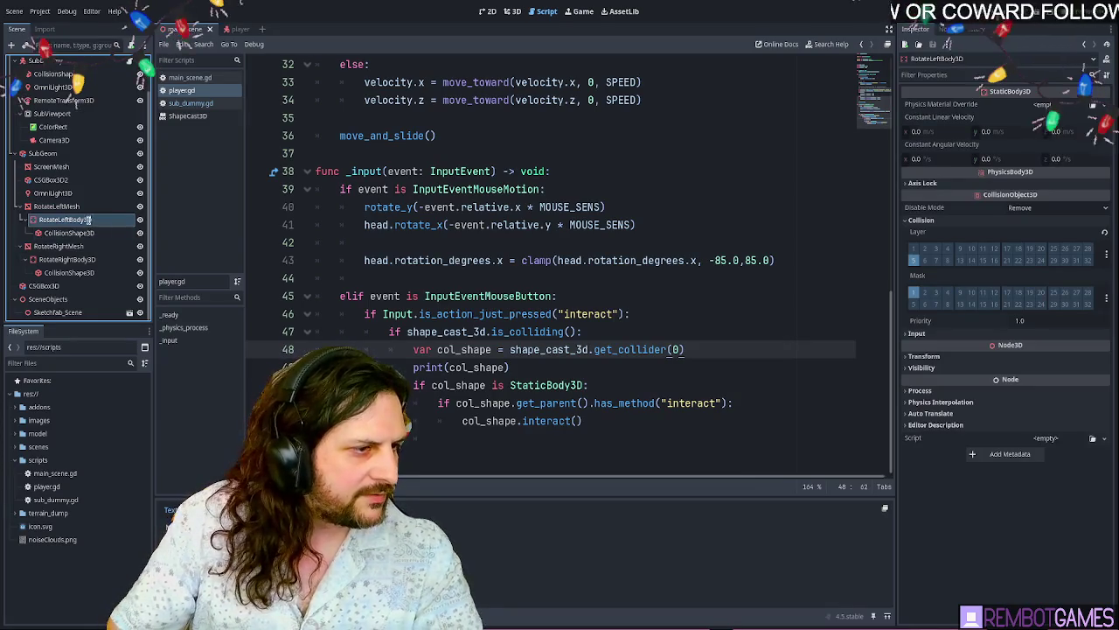
key("BackSpace")
key("BackSpace")
key("BackSpace")
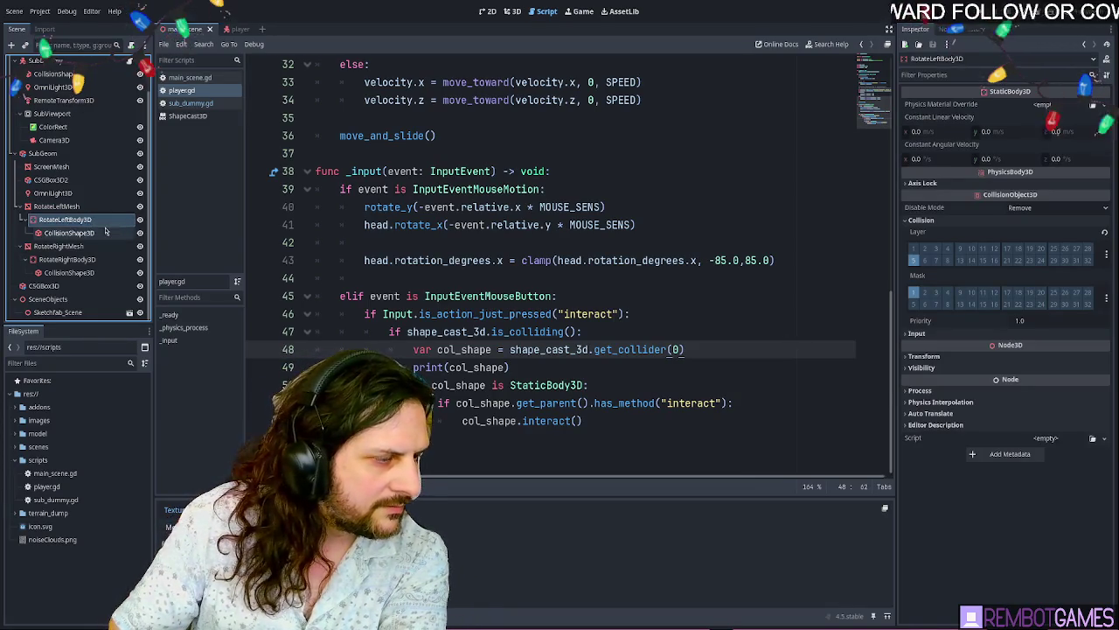
key("Return")
left_click(70, 259)
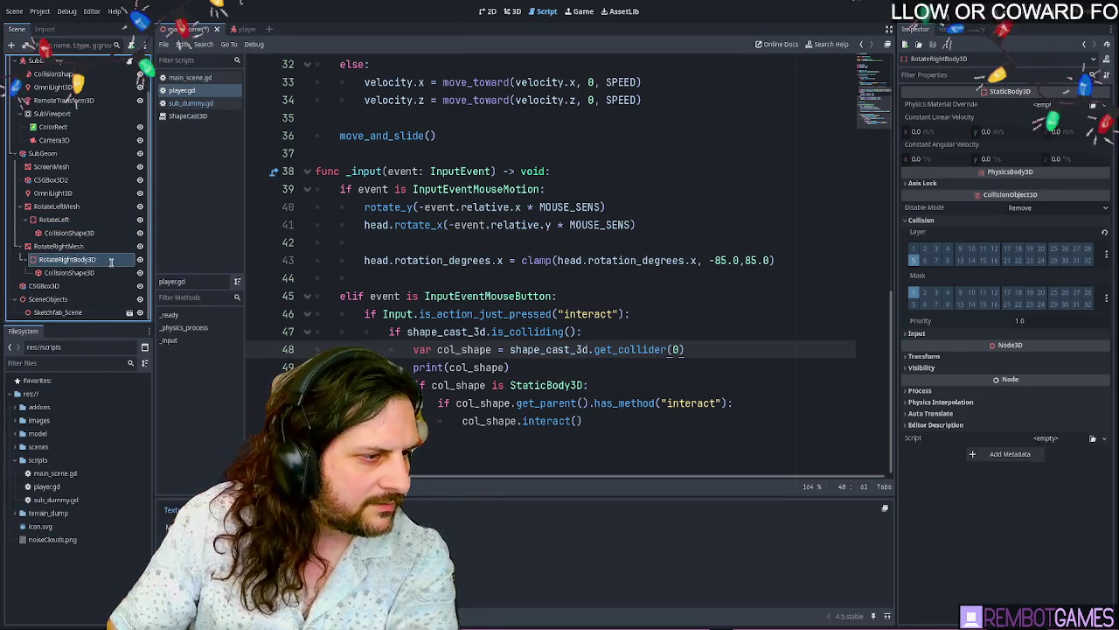
double_click(109, 261)
key("BackSpace")
key("BackSpace")
key("BackSpace")
key("Return")
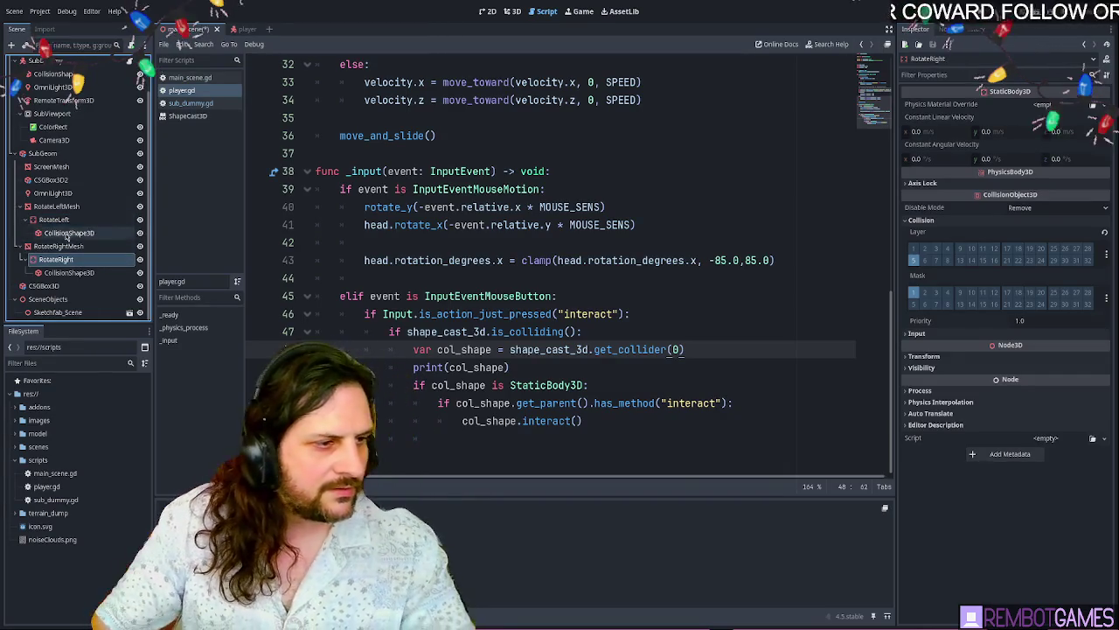
left_click(70, 220)
- Replace the old interact branch with: if col_shape.name == "RotateLeft", call sub_dummy.rotate_sub(false)
left_click(561, 363)
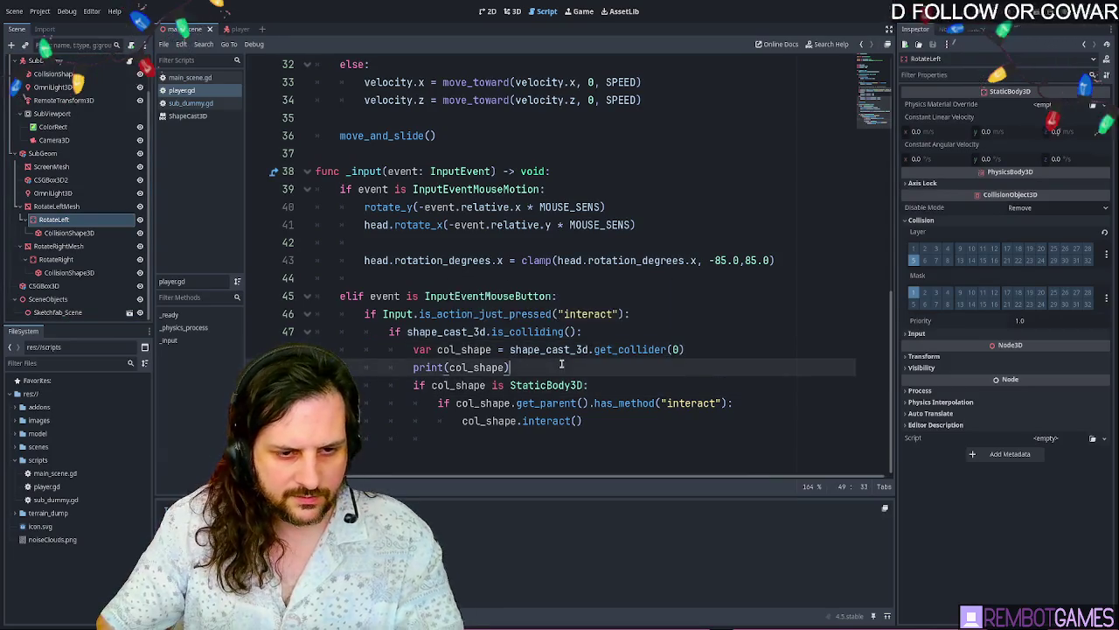
left_click(633, 387)
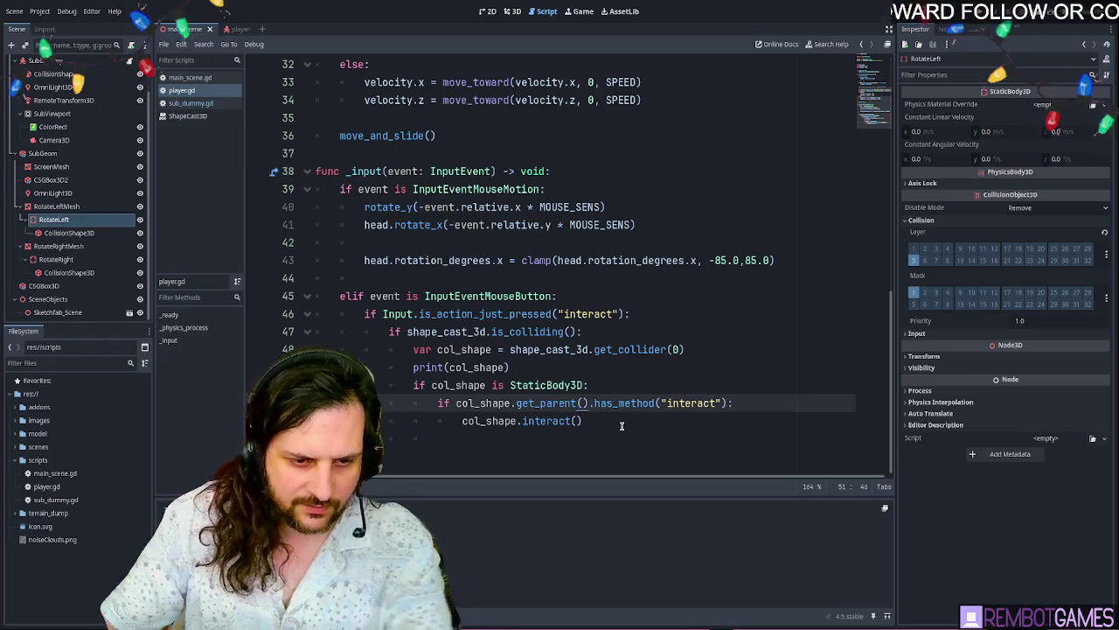
left_click_drag(620, 425, 320, 384)
left_click_drag(591, 385, 584, 420)
key("BackSpace")
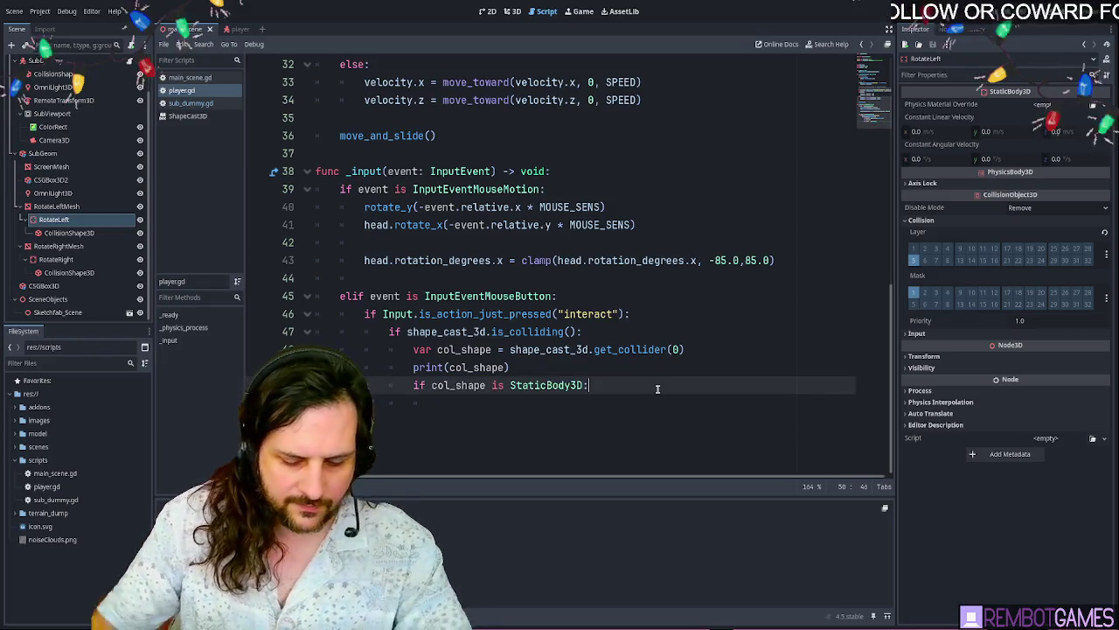
key("Return")
type("if col")
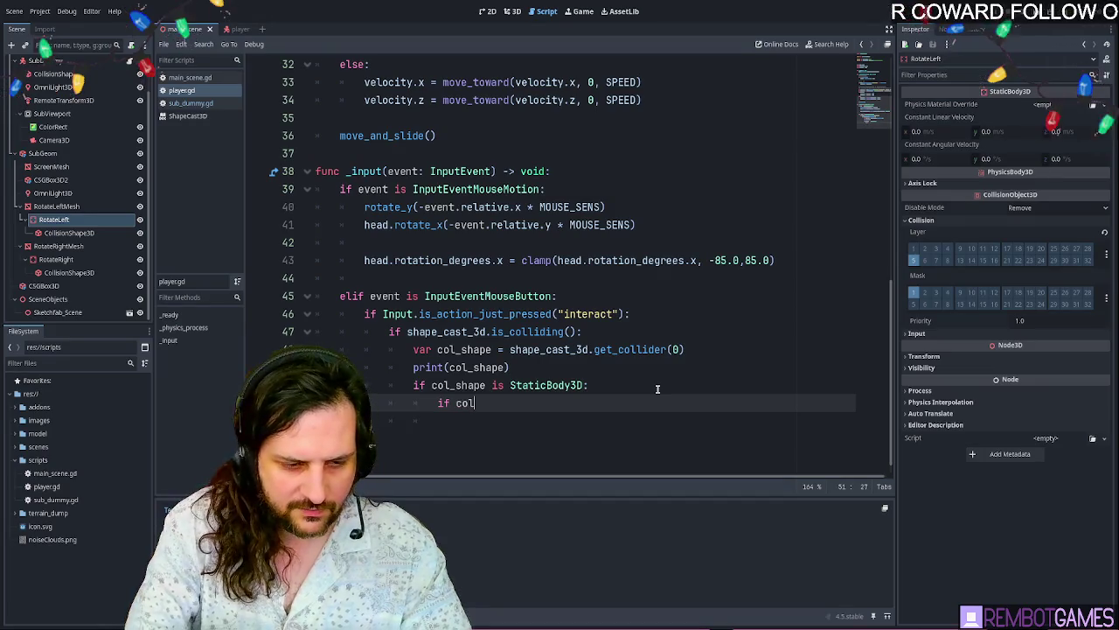
key("BackSpace")
key("BackSpace")
type("sha")
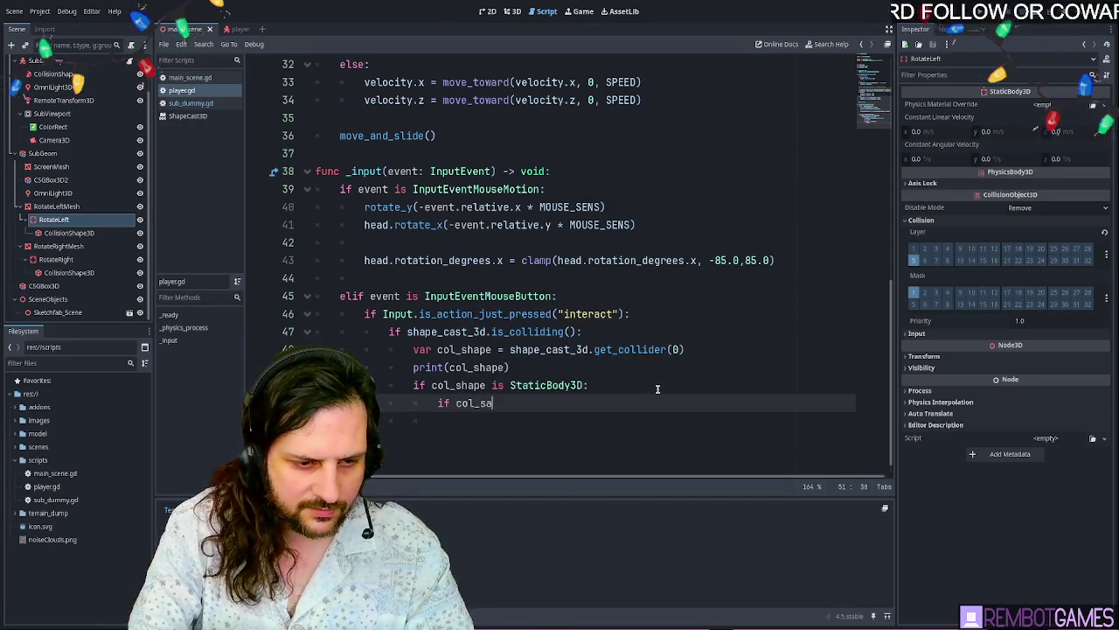
type("pe.name = is")
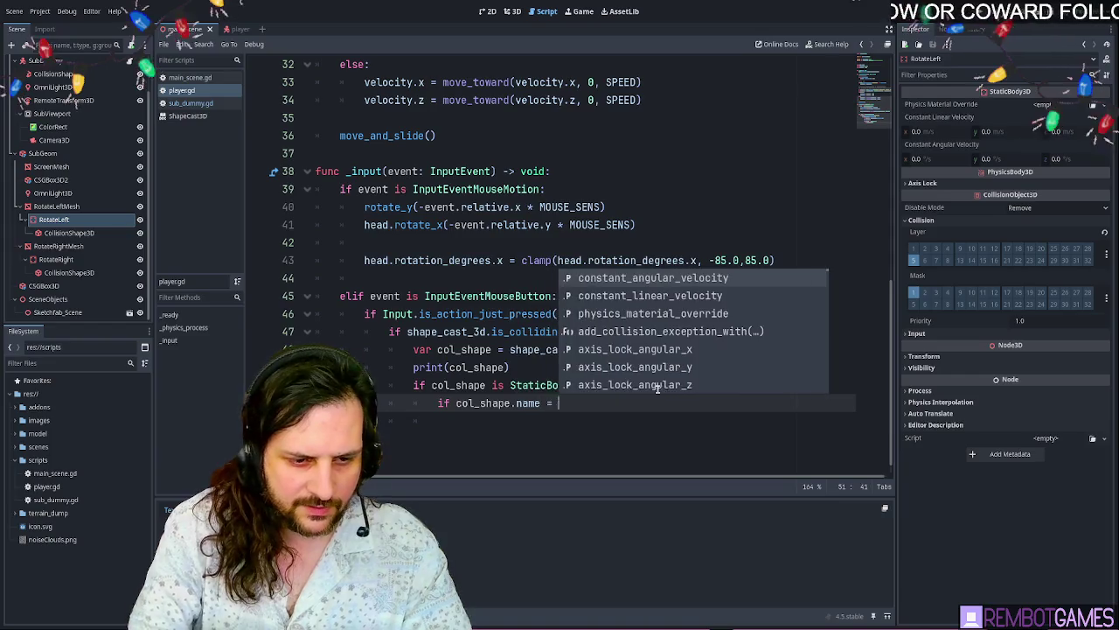
key("BackSpace")
key("BackSpace")
key("BackSpace")
type("== ")
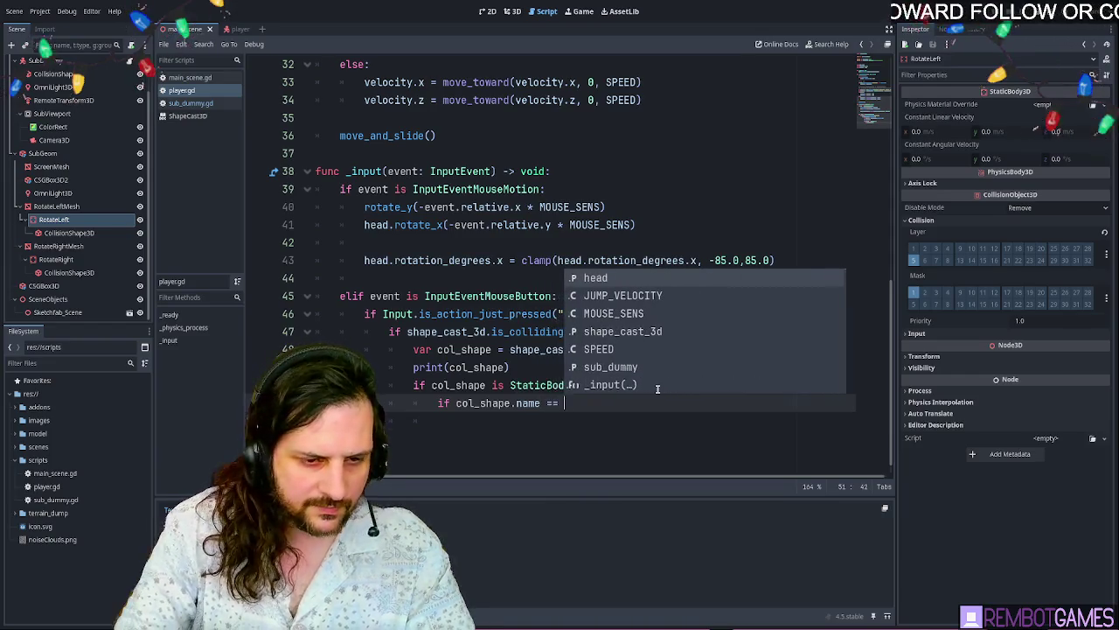
type("\"Rotate")
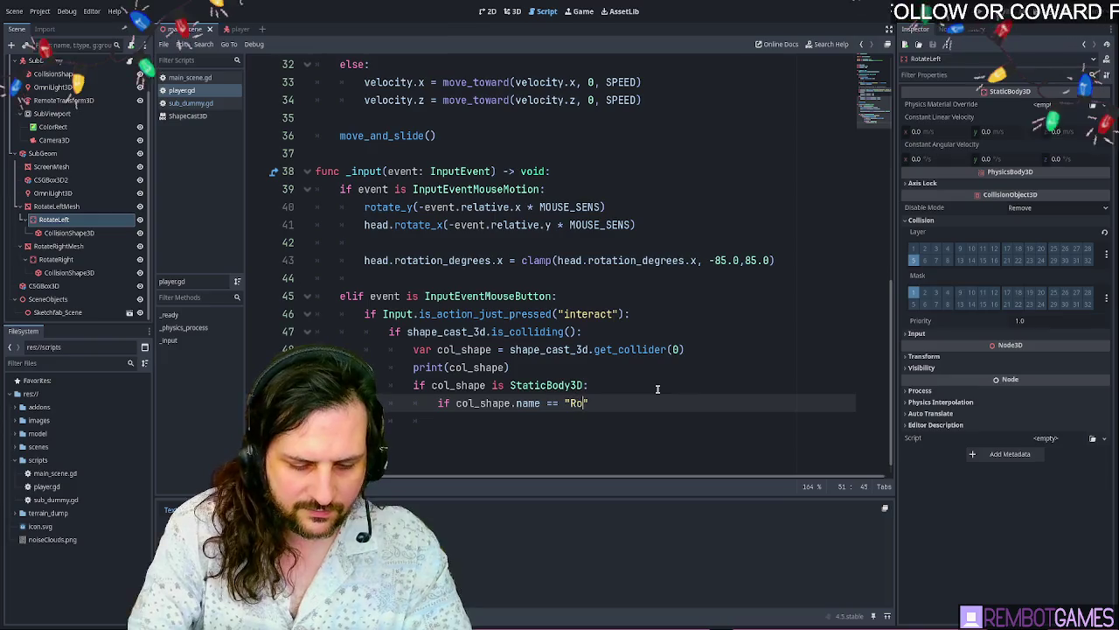
type("Left")
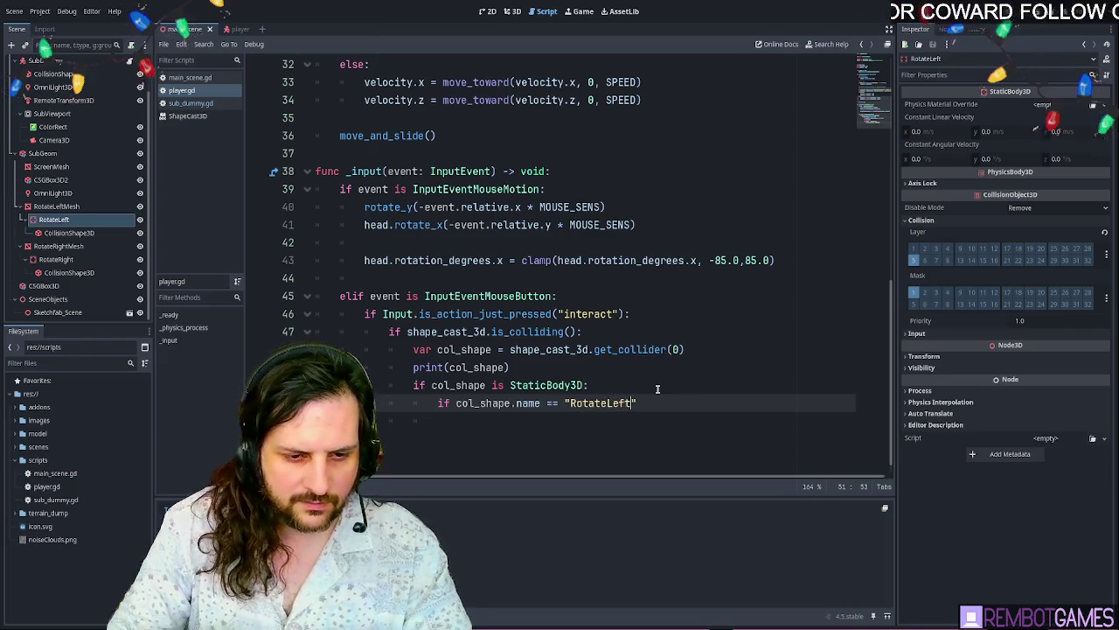
type(":")
key("Return")
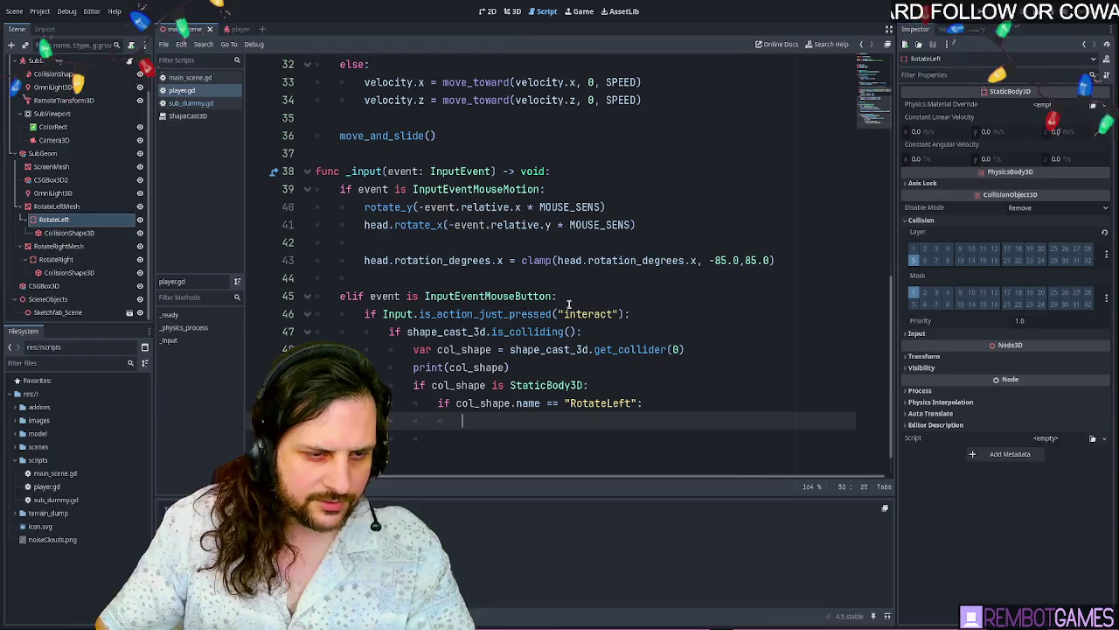
type("sub_dummy.")
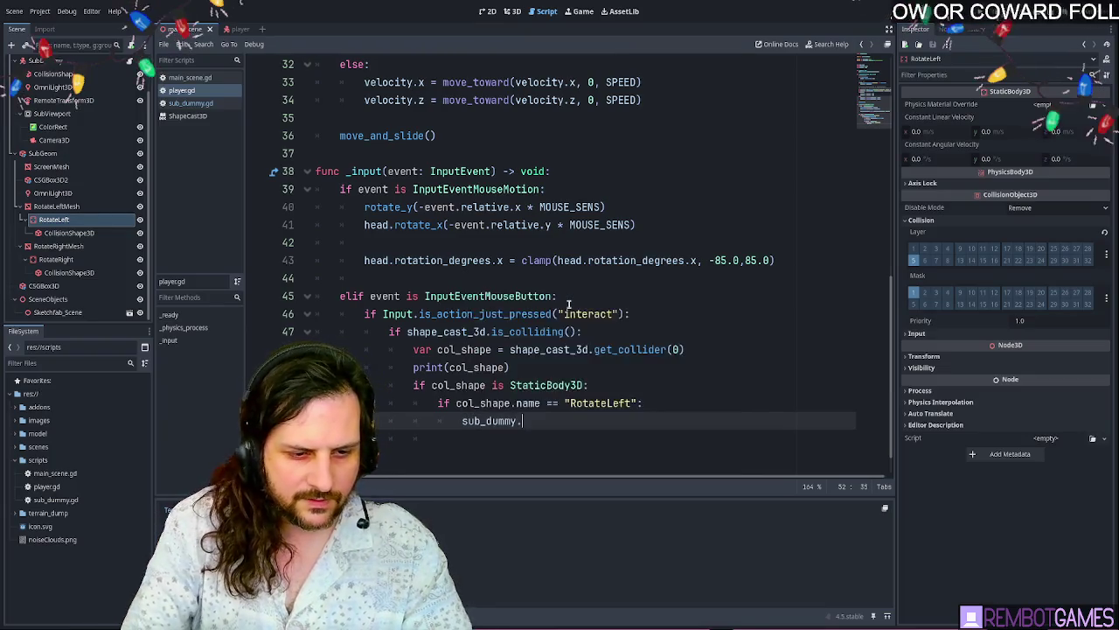
type("ro")
key("Return")
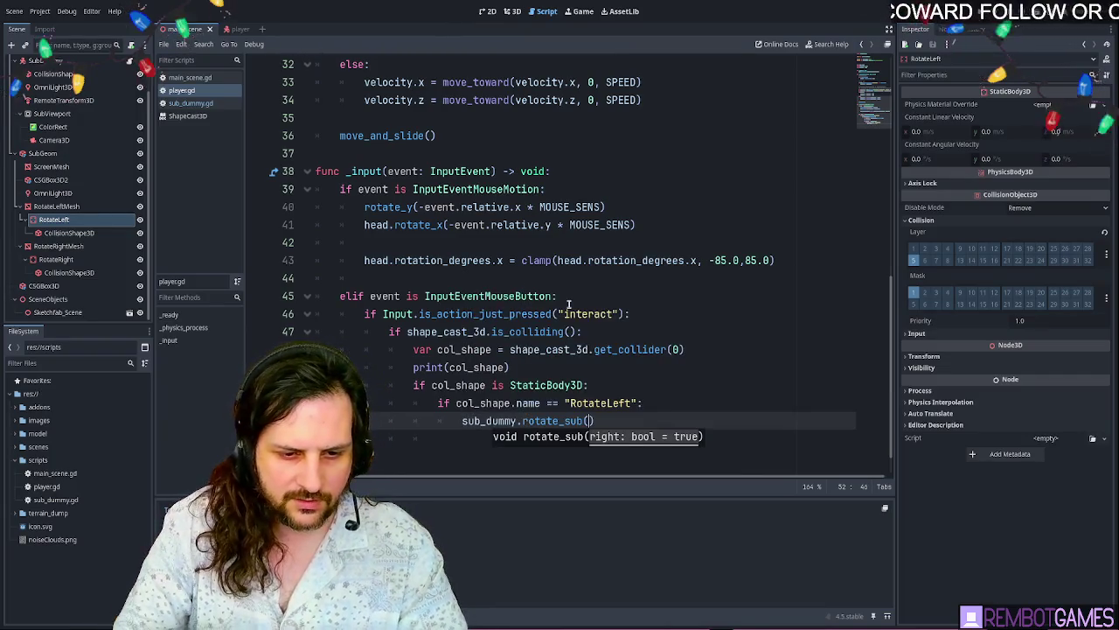
type("false")
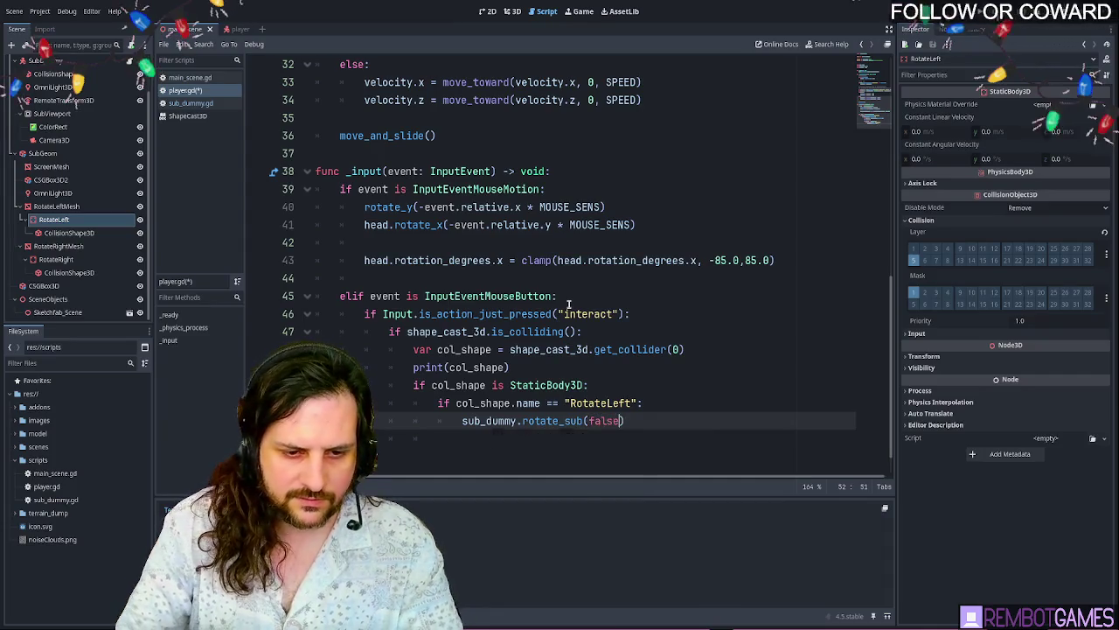
- Add an elif for "RotateRight" calling sub_dummy.rotate_sub(true), then save player.gd
key("Up")
key("ctrl+c")
key("Down")
key("ctrl+v")
type("el")
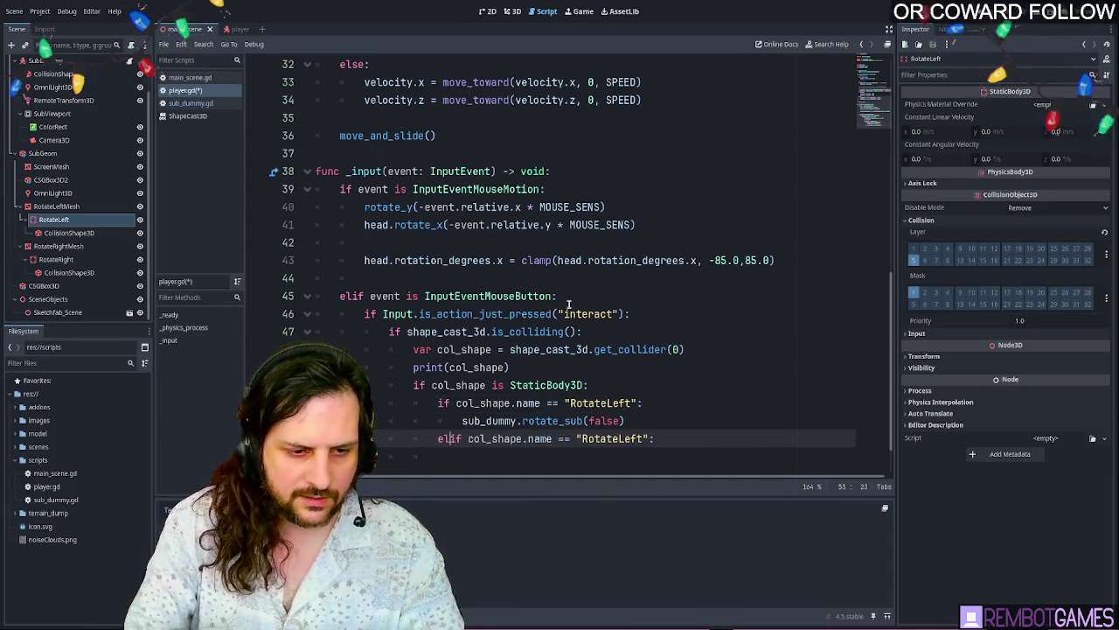
key("BackSpace")
key("BackSpace")
key("BackSpace")
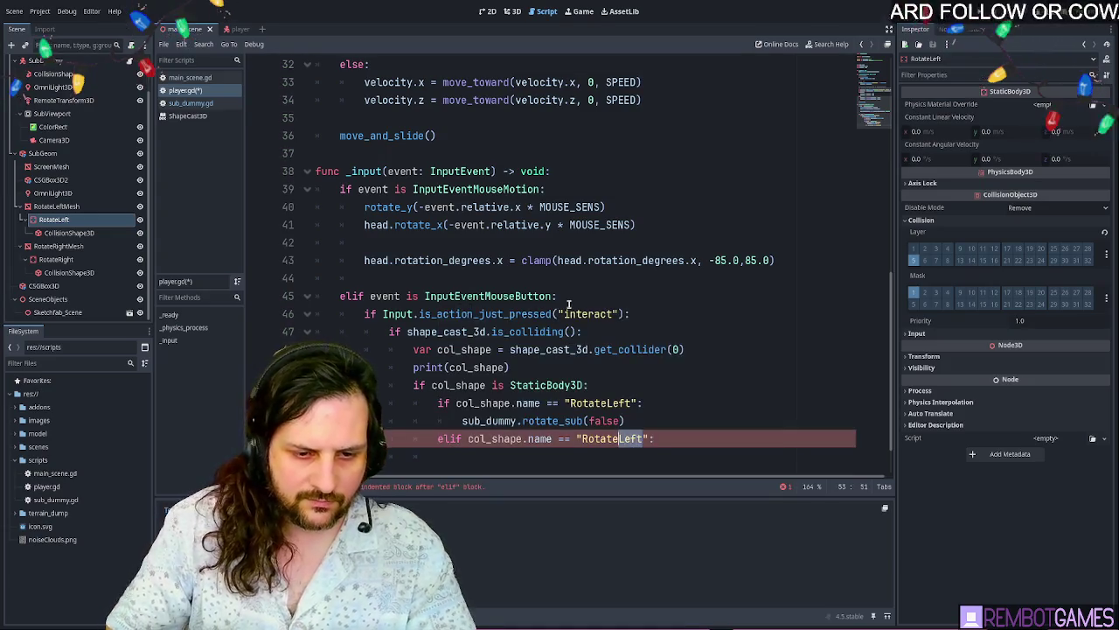
type("Right")
scroll(546, 477, "down", 1)
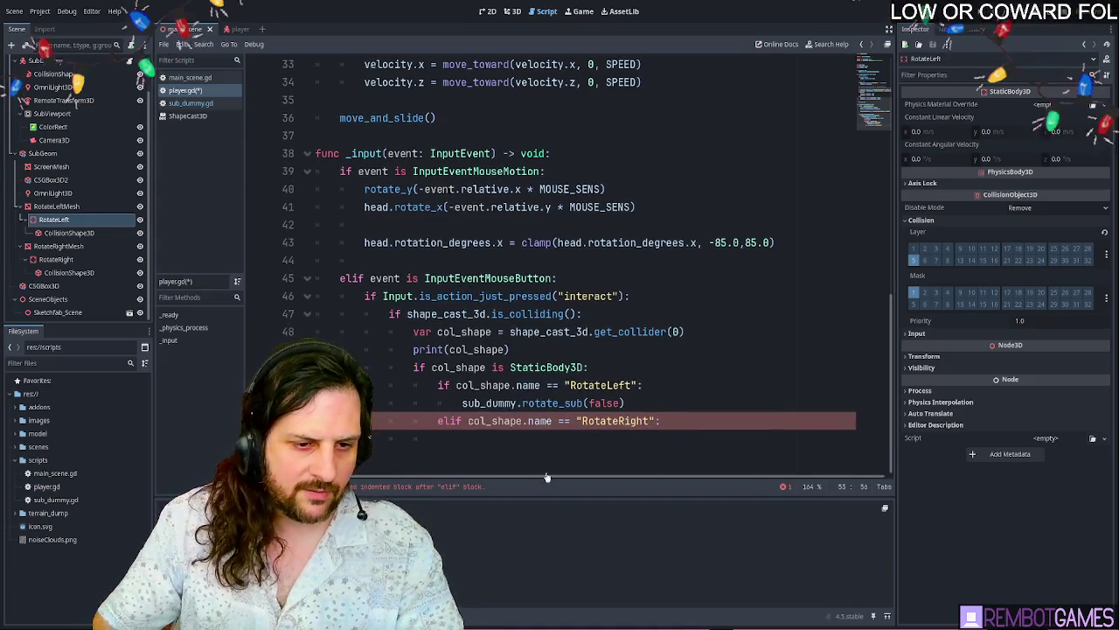
left_click(678, 411)
key("ctrl+c")
key("Down")
key("Return")
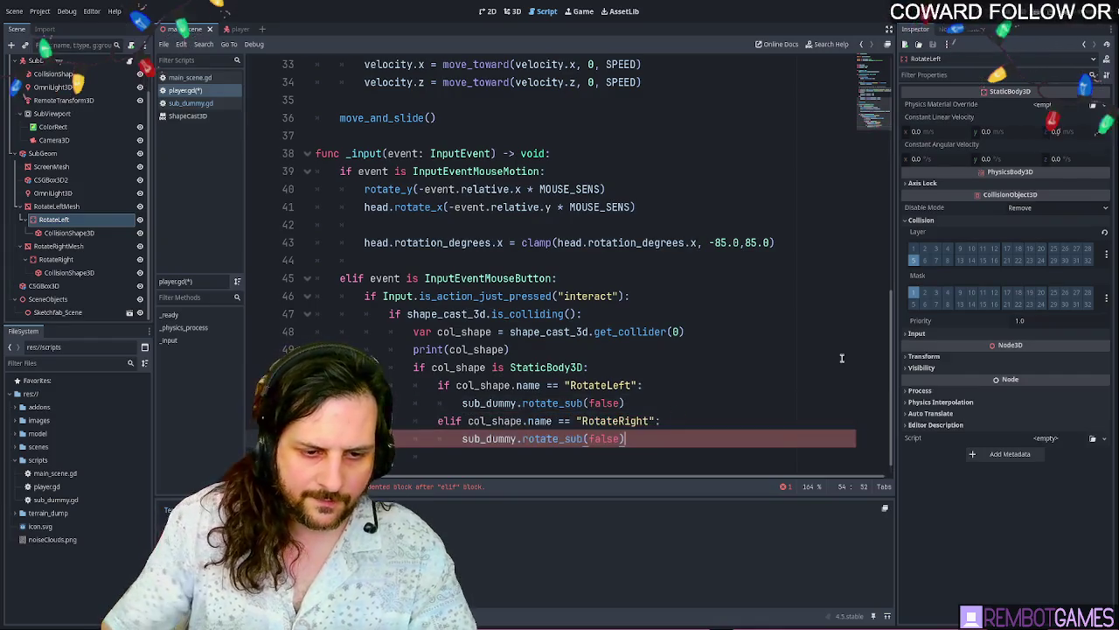
key("ctrl+v")
double_click(603, 438)
type("true")
key("End")
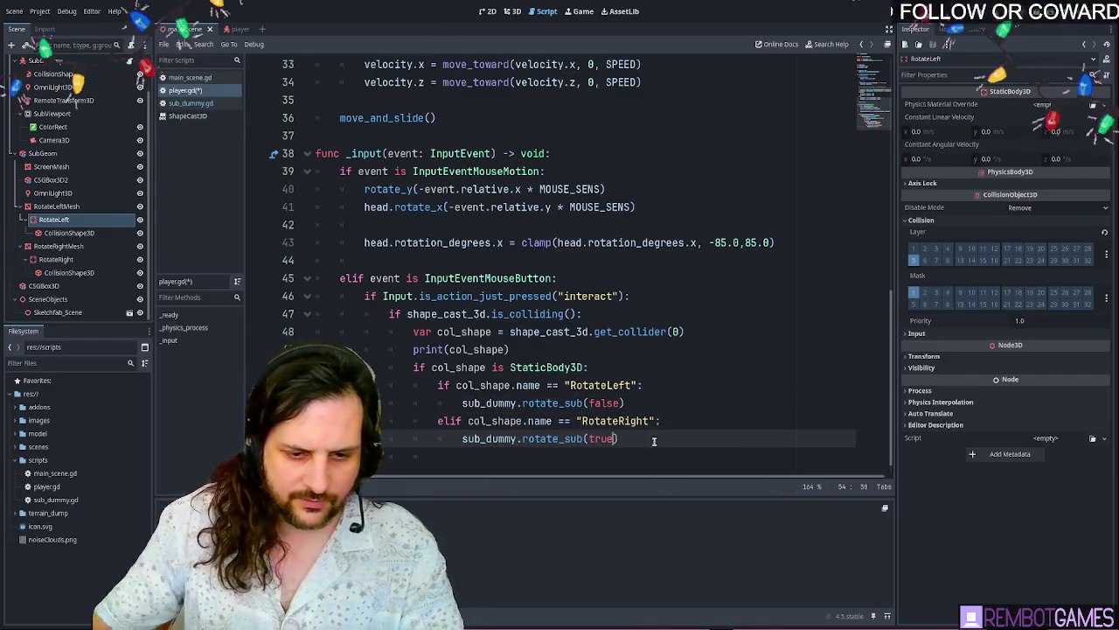
key("ctrl+s")
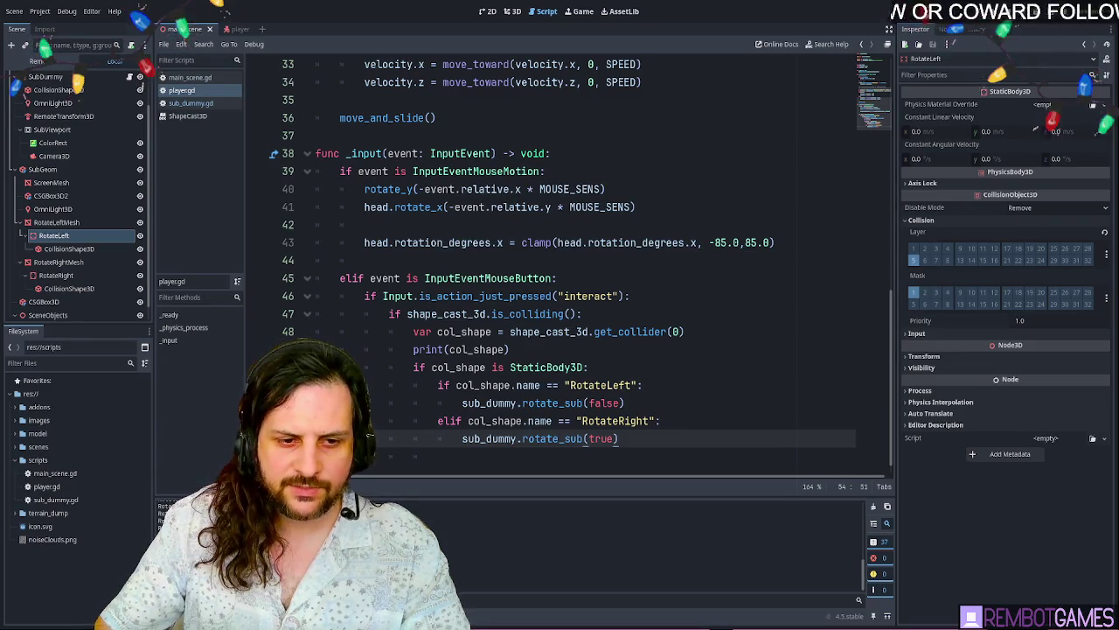
- Change is_action_just_pressed to is_action_pressed in the interact check
left_click(591, 260)
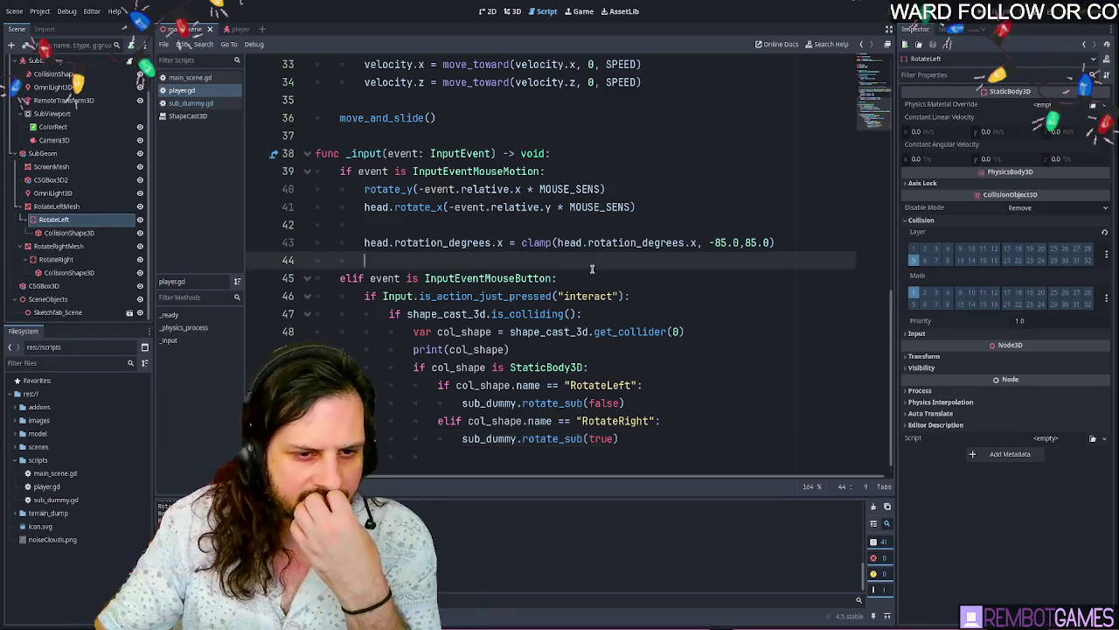
scroll(577, 262, "down", 1)
left_click(556, 262)
key("Down")
key("End")
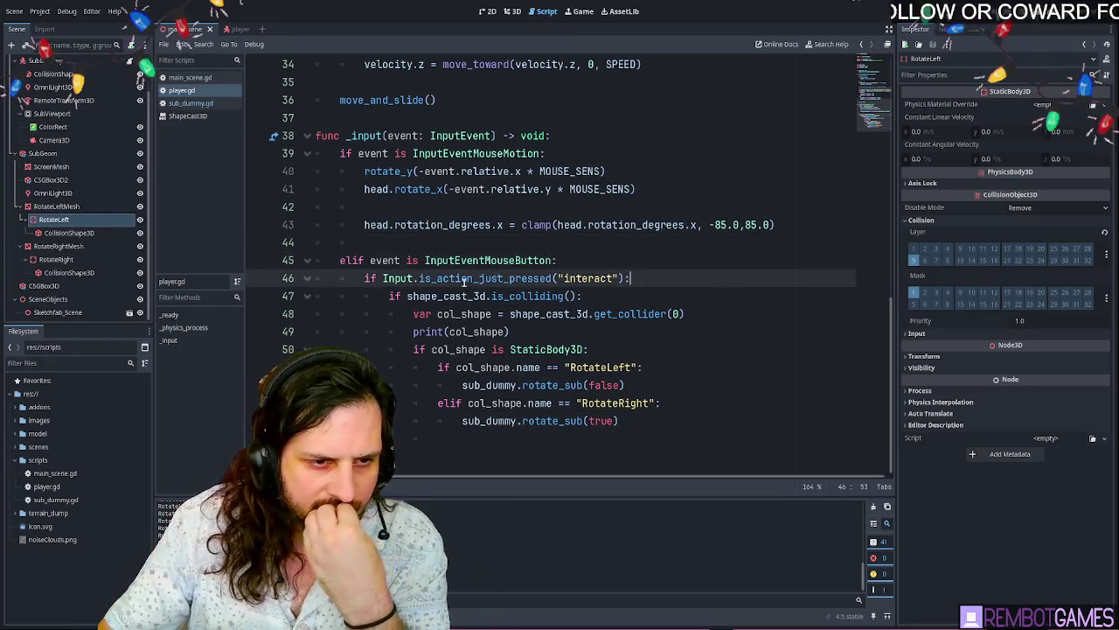
mouse_move(479, 280)
left_mouse_down()
mouse_move(437, 280)
mouse_move(509, 280)
left_mouse_up()
key("BackSpace")
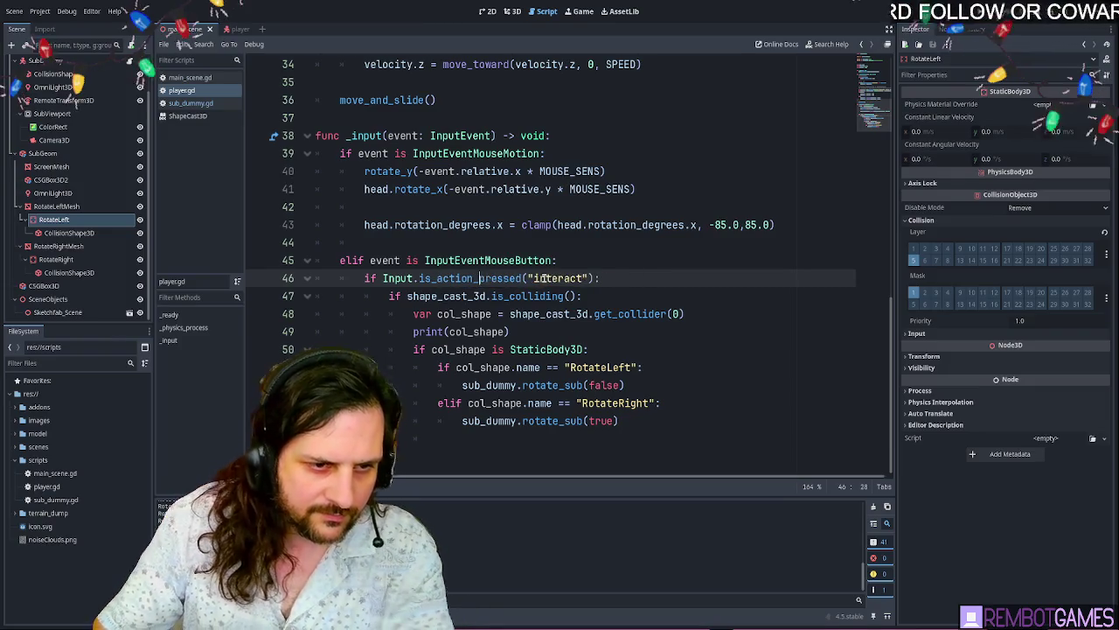
left_click(632, 278)
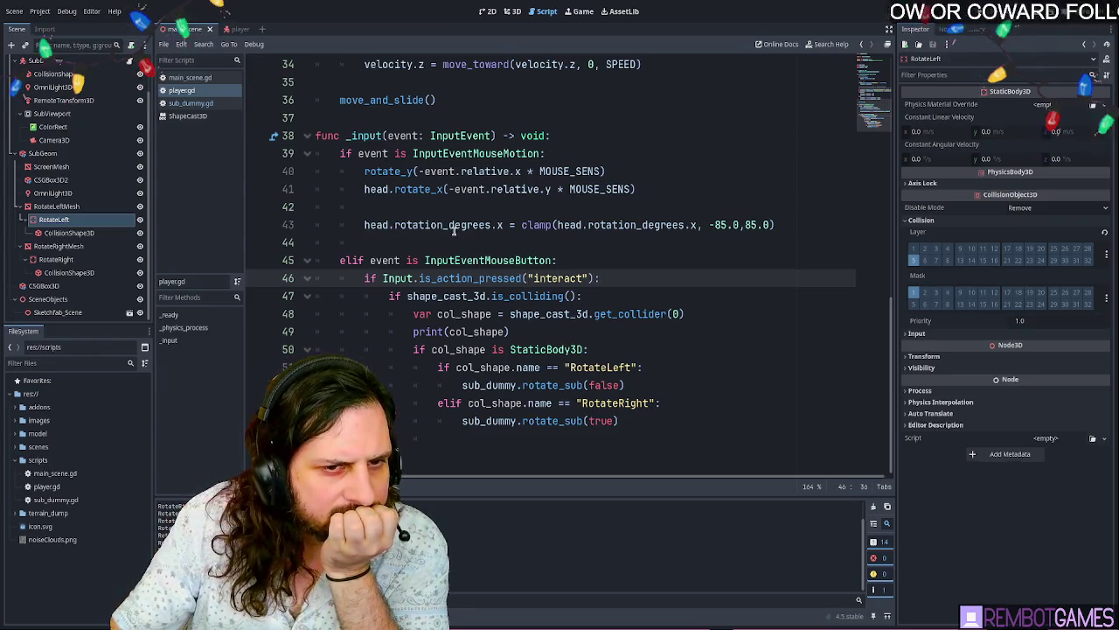
- Delete the 'elif event is InputEventMouseButton:' line and cut the interact block
left_click(573, 261)
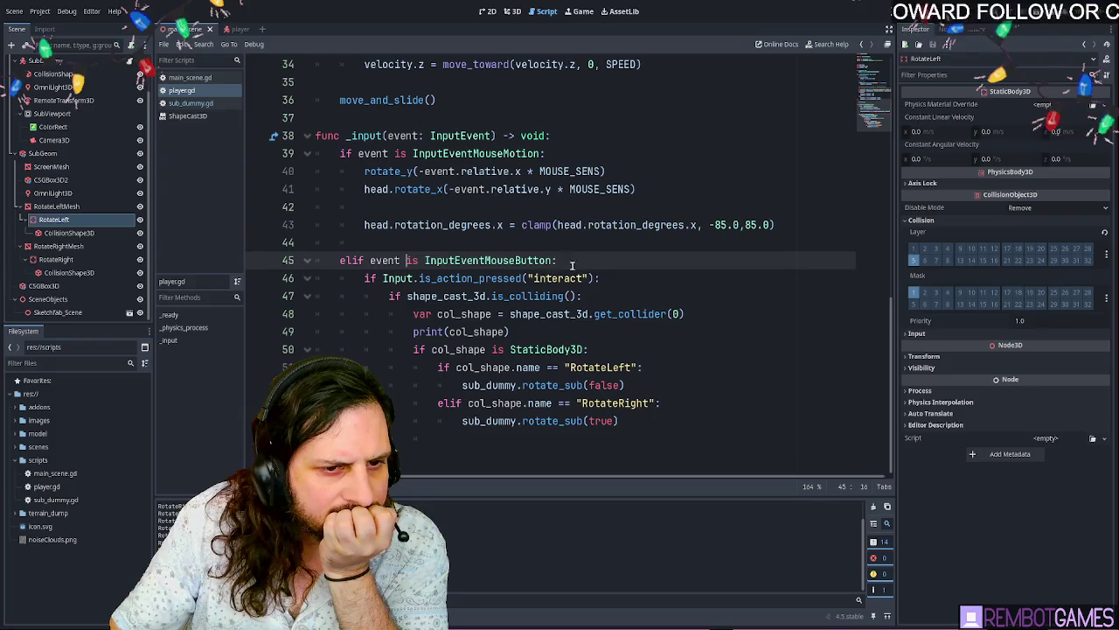
left_click_drag(573, 261, 248, 261)
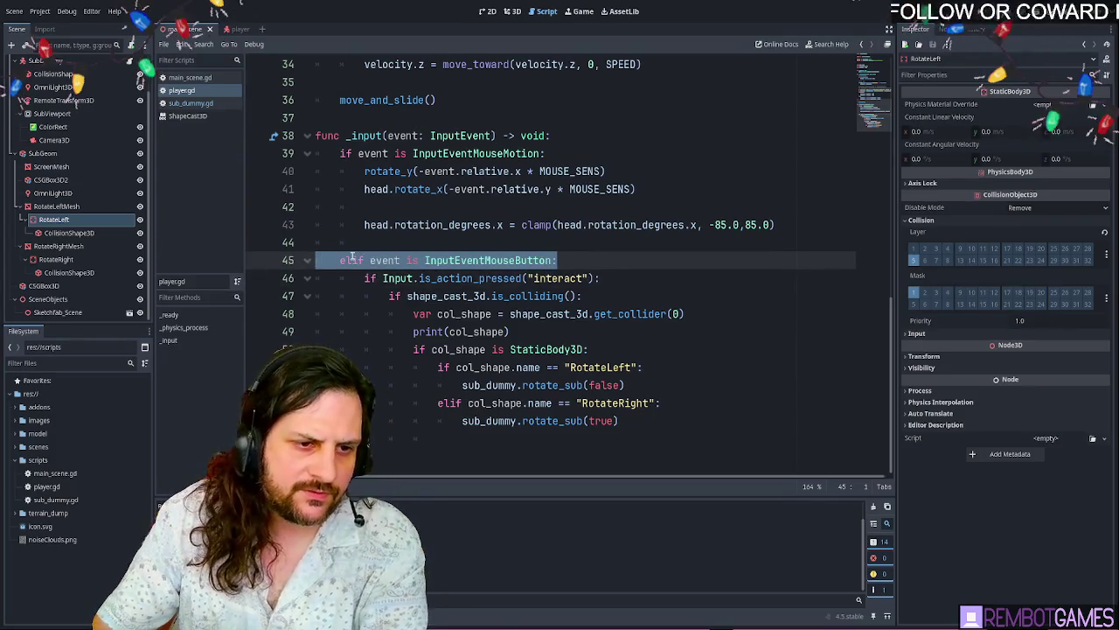
key("BackSpace")
key("BackSpace")
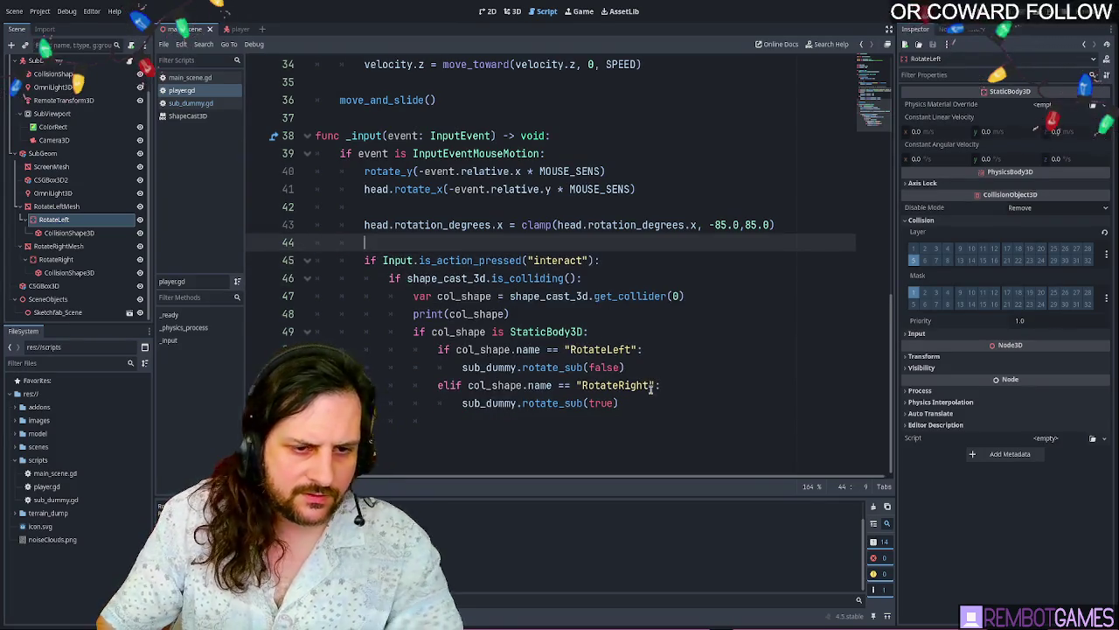
mouse_move(651, 403)
left_mouse_down()
mouse_move(262, 282)
mouse_move(243, 264)
left_mouse_up()
key("Return")
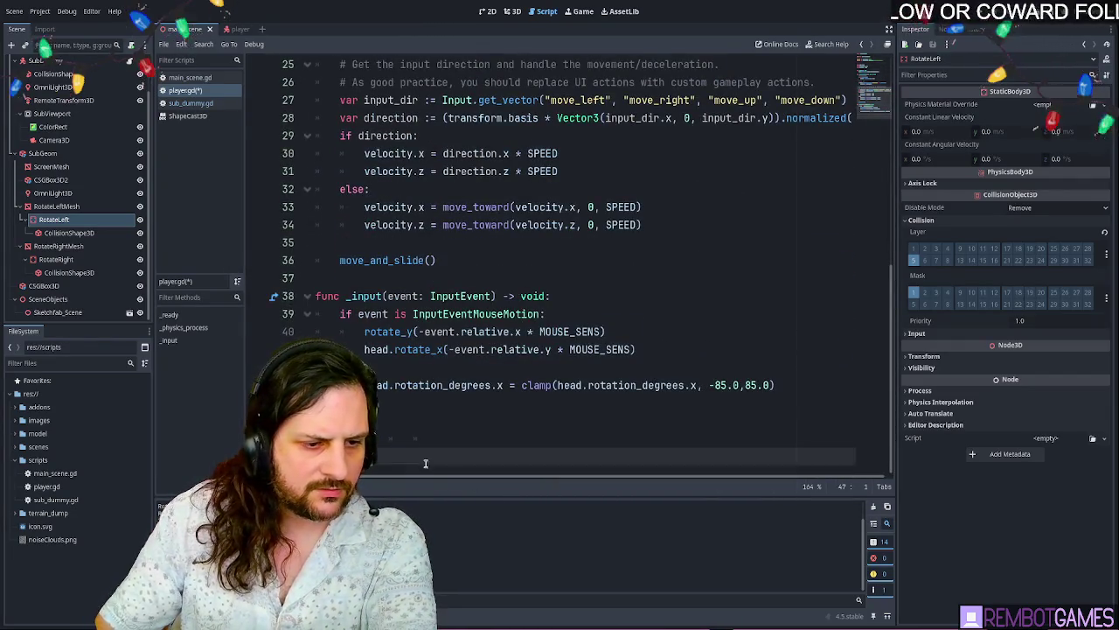
- Paste the interact block after move_and_slide() in _physics_process, dedent it, and save
left_click(453, 267)
key("Return")
key("Return")
key("Return")
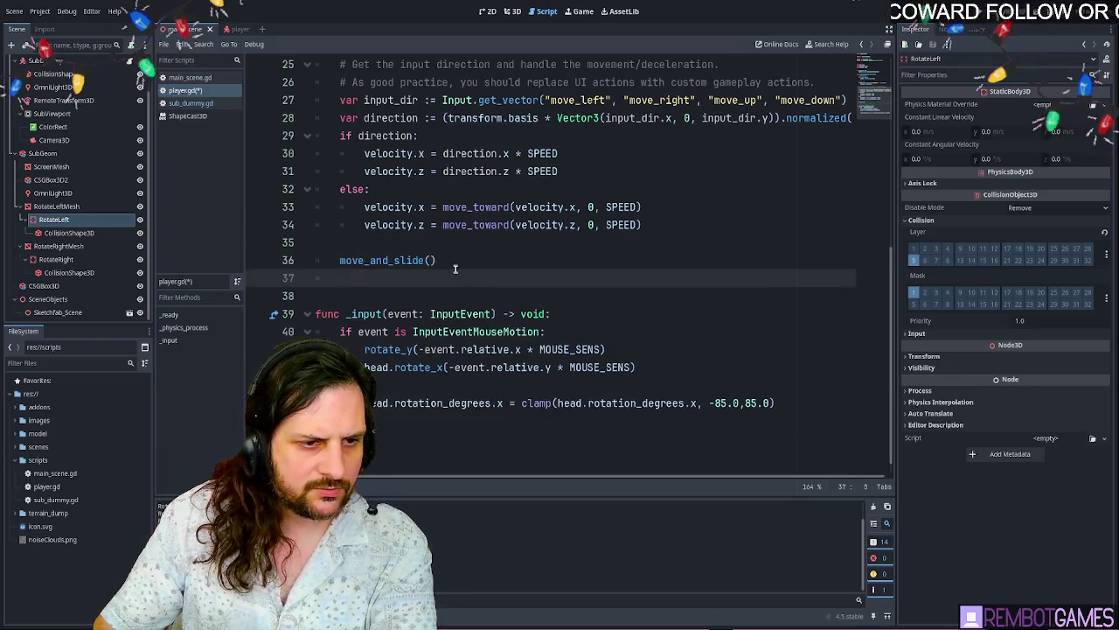
key("ctrl+v")
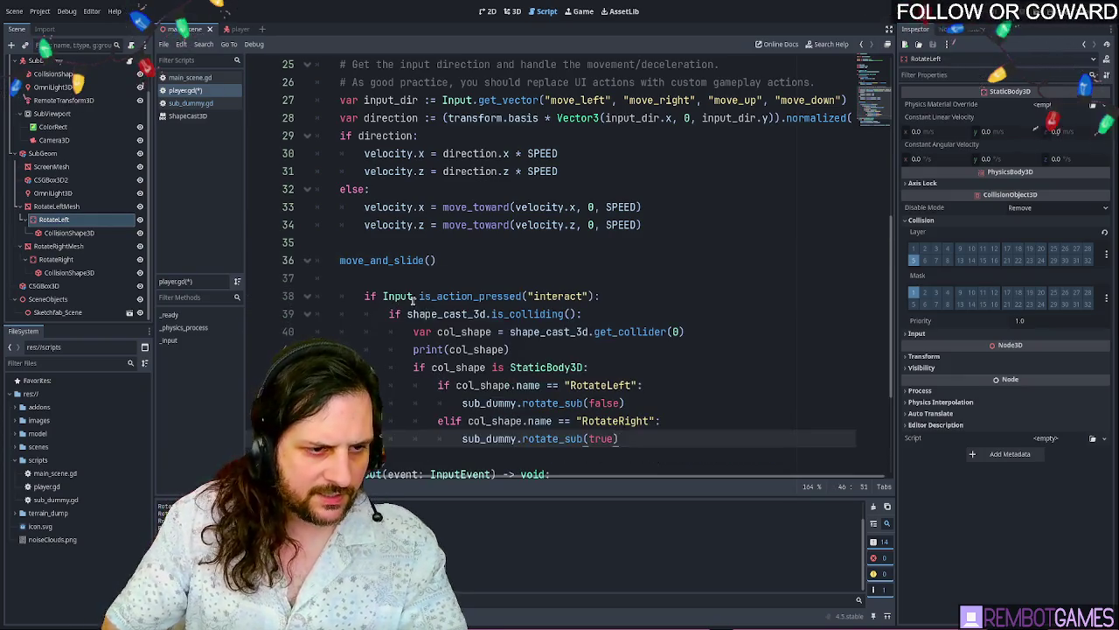
left_click(341, 297, "shift")
key("shift+Tab")
left_click(605, 299)
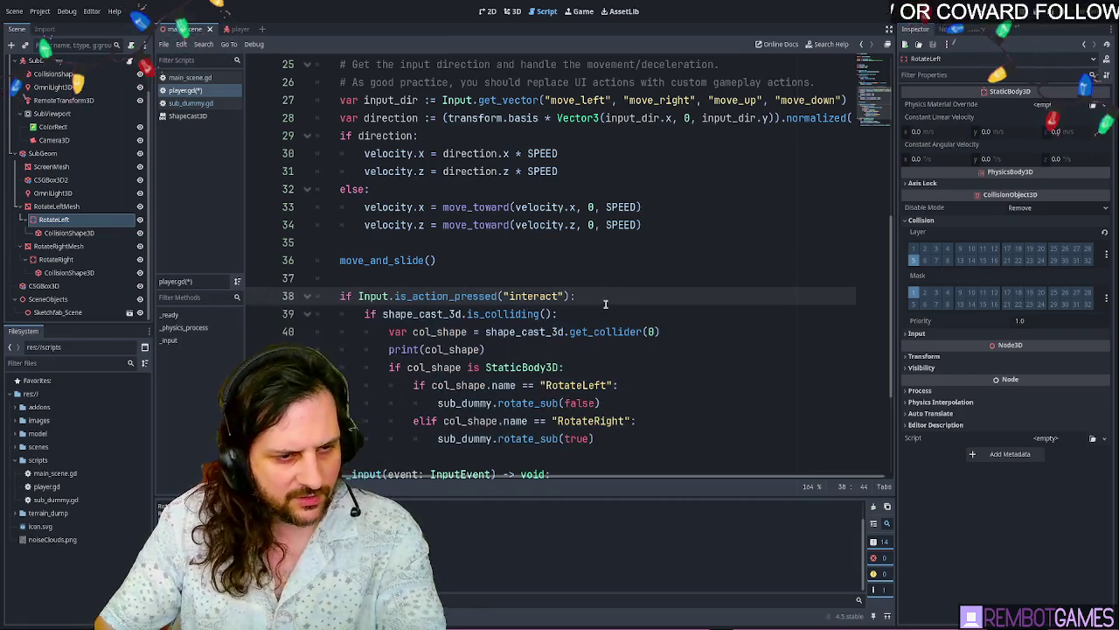
key("ctrl+s")
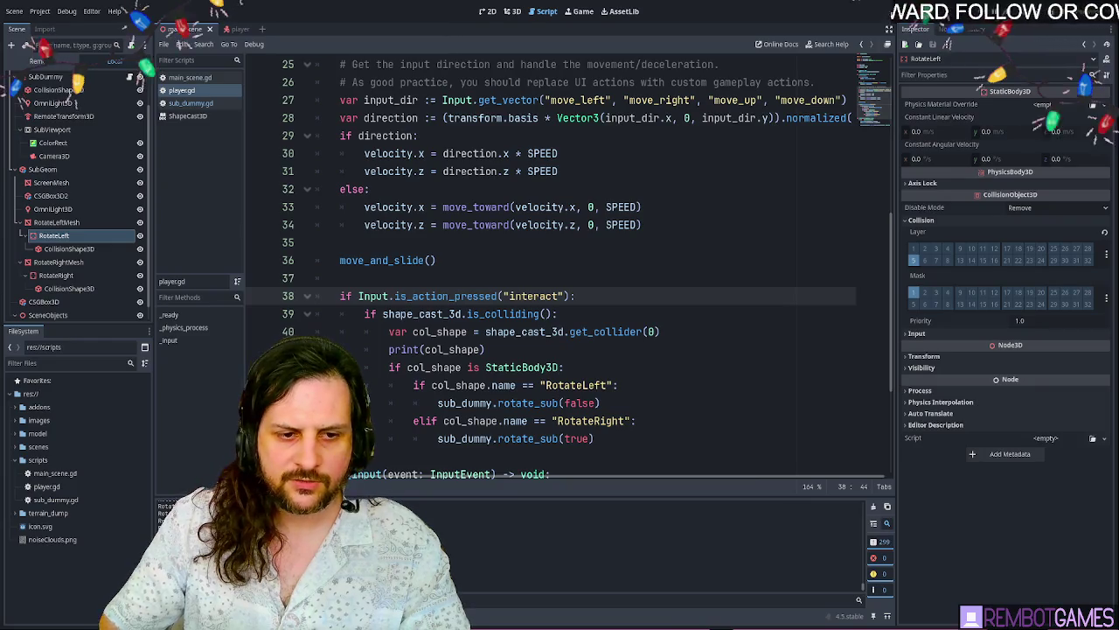
- Jump from the RotateRight branch to the rotate_sub definition in sub_dummy.gd
left_click(557, 331)
scroll(569, 332, "down", 3)
left_click(670, 373)
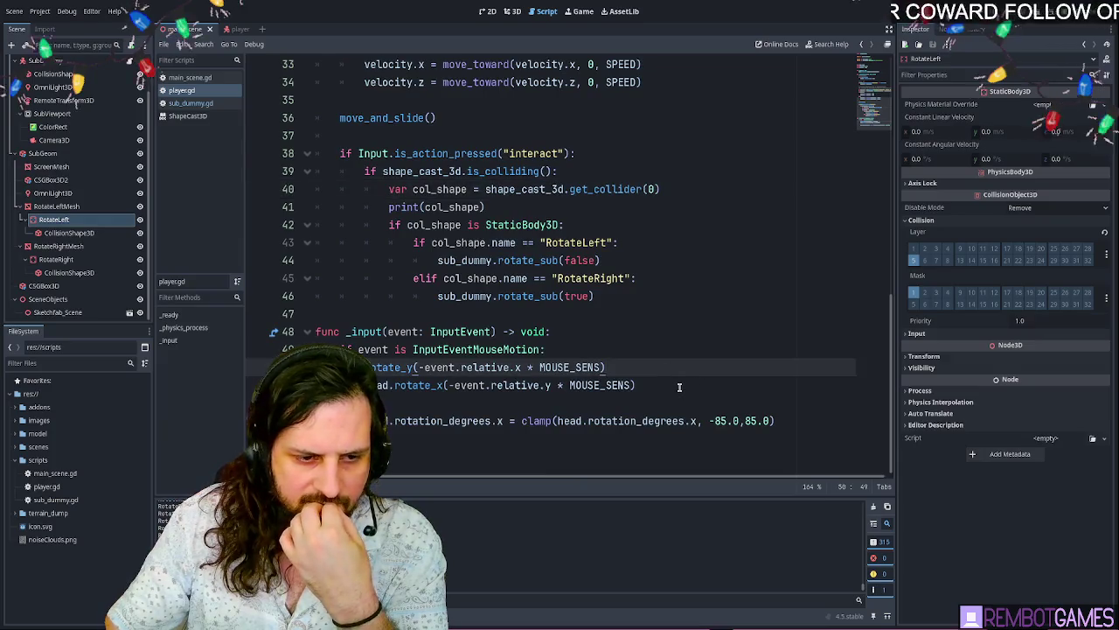
scroll(679, 385, "up", 2)
left_click(641, 384)
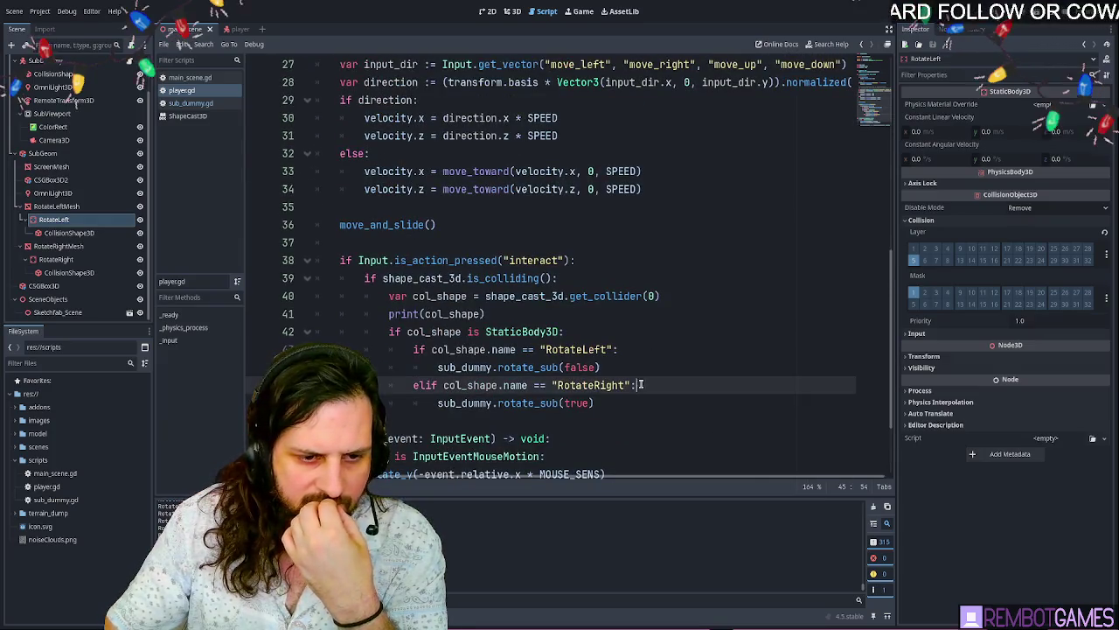
left_click(529, 403, "ctrl")
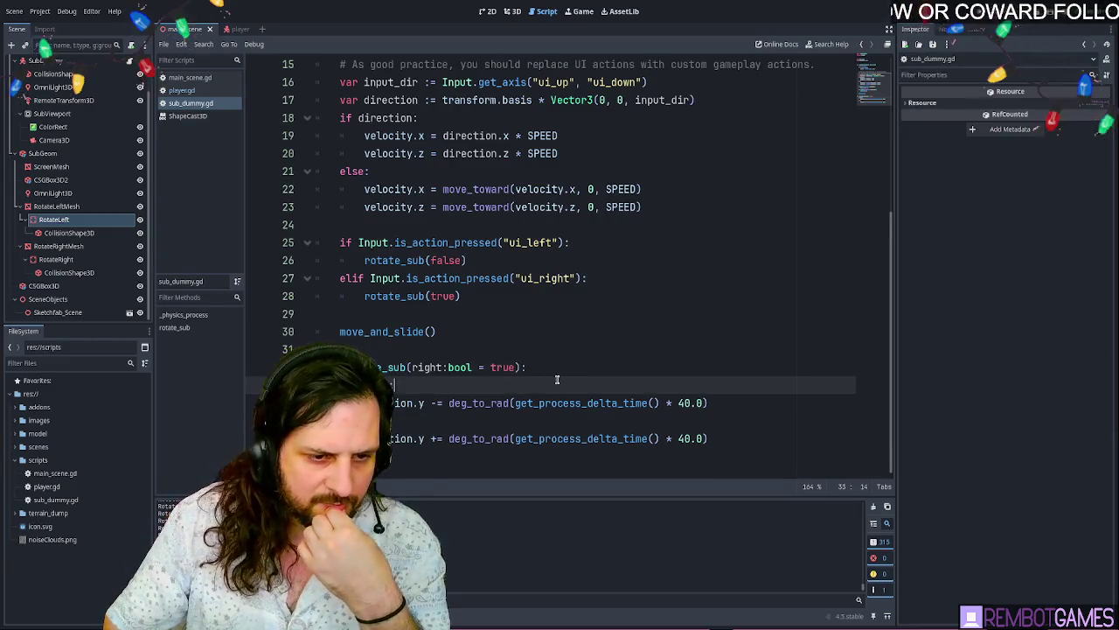
- Add a trial line inside rotate_sub, then undo it
left_click(718, 403)
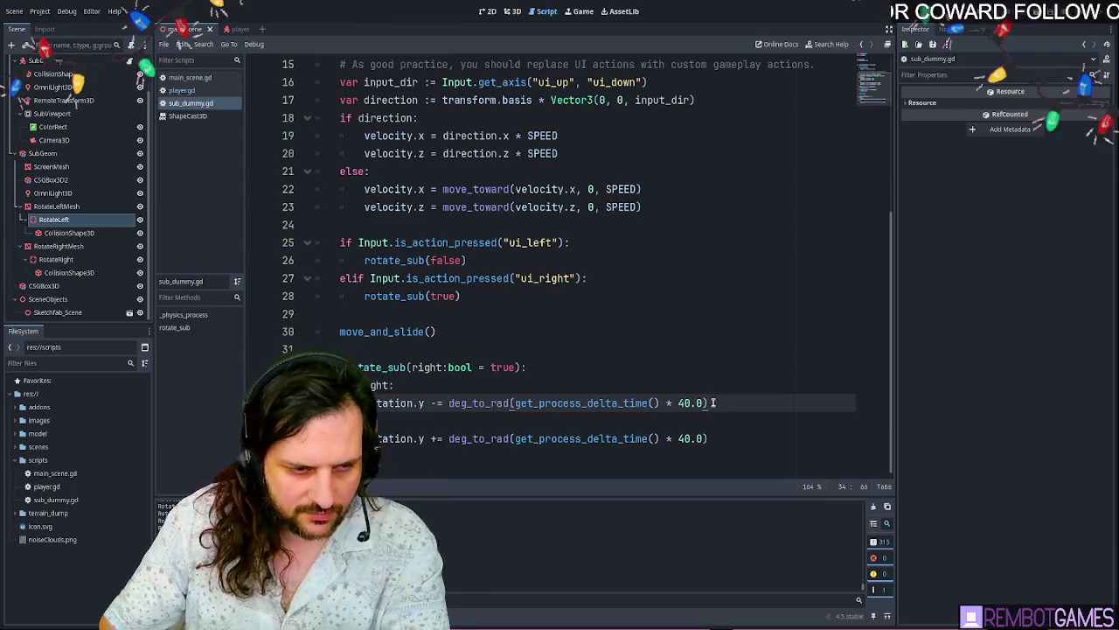
left_click(551, 368)
scroll(551, 369, "up", 5)
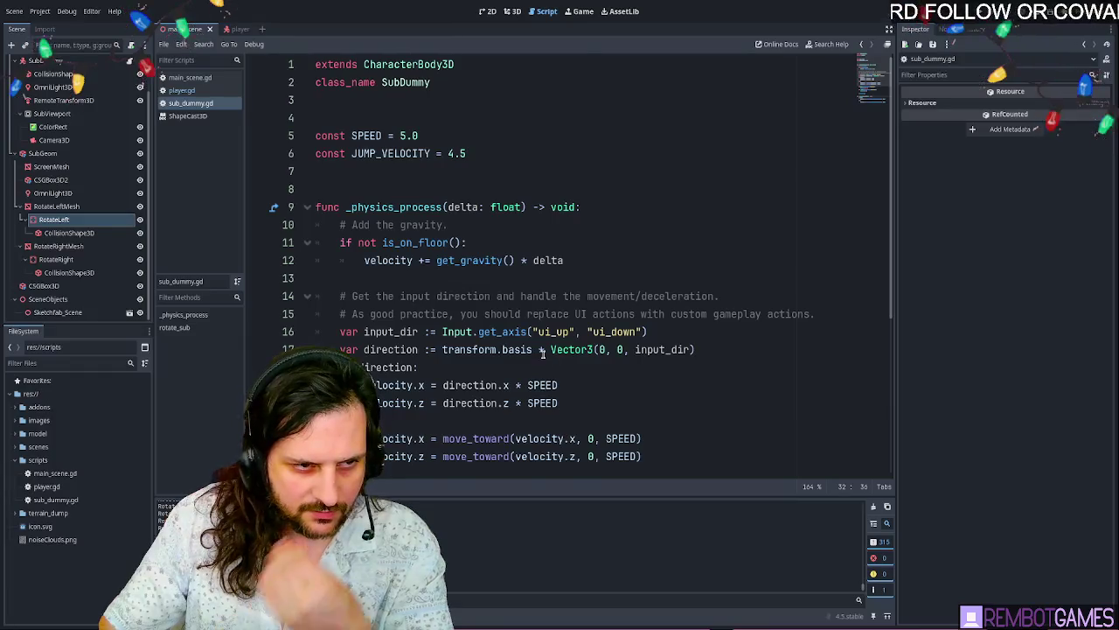
scroll(542, 359, "down", 5)
scroll(524, 366, "up", 5)
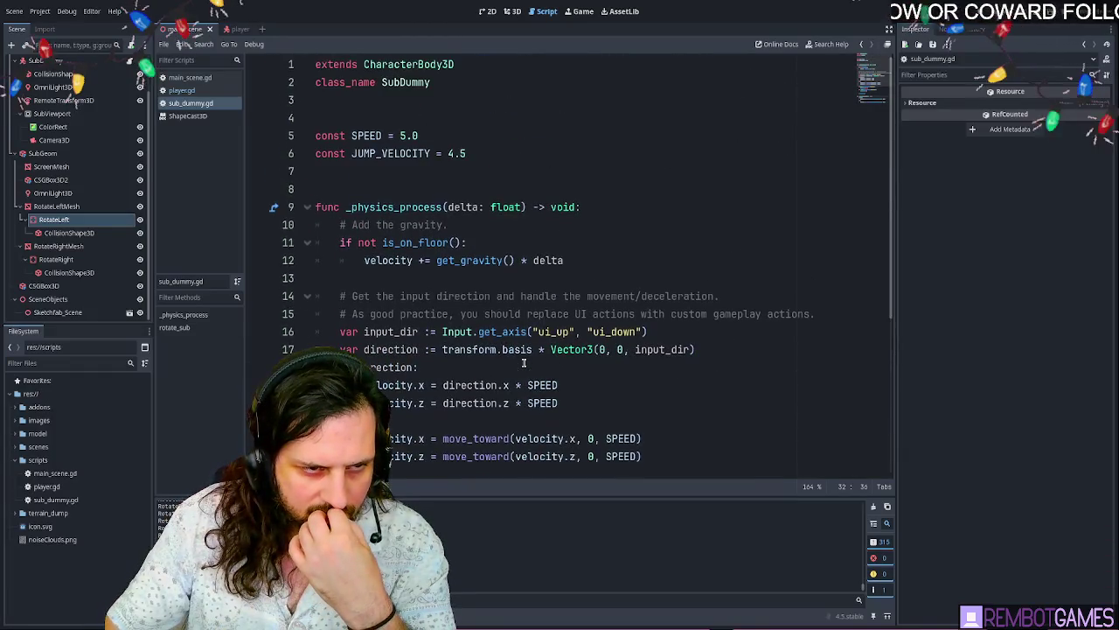
scroll(525, 366, "down", 5)
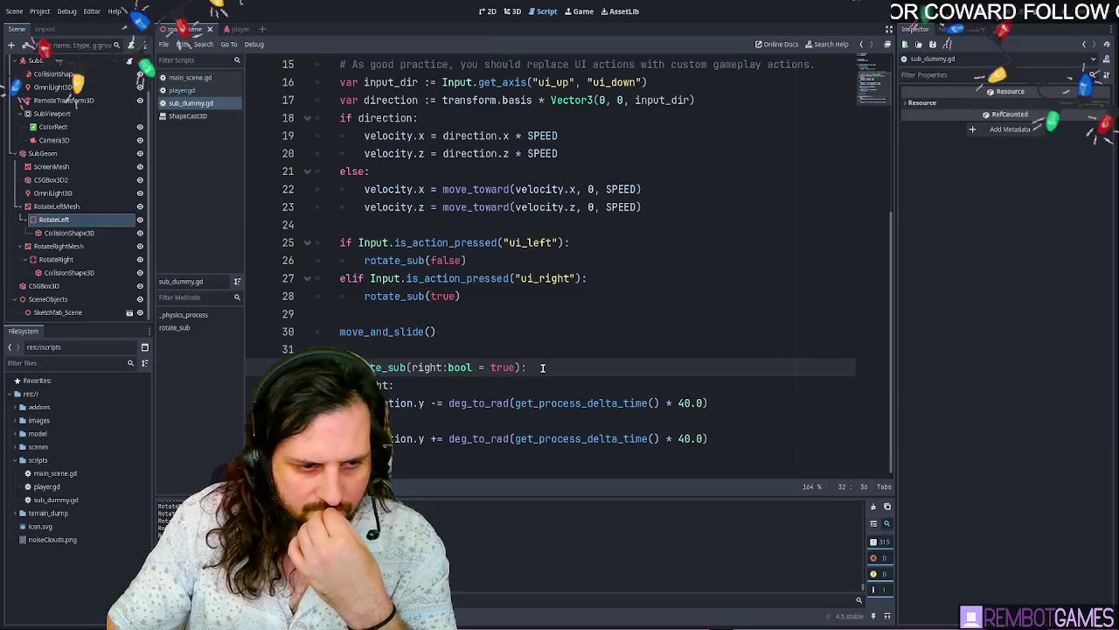
key("Return")
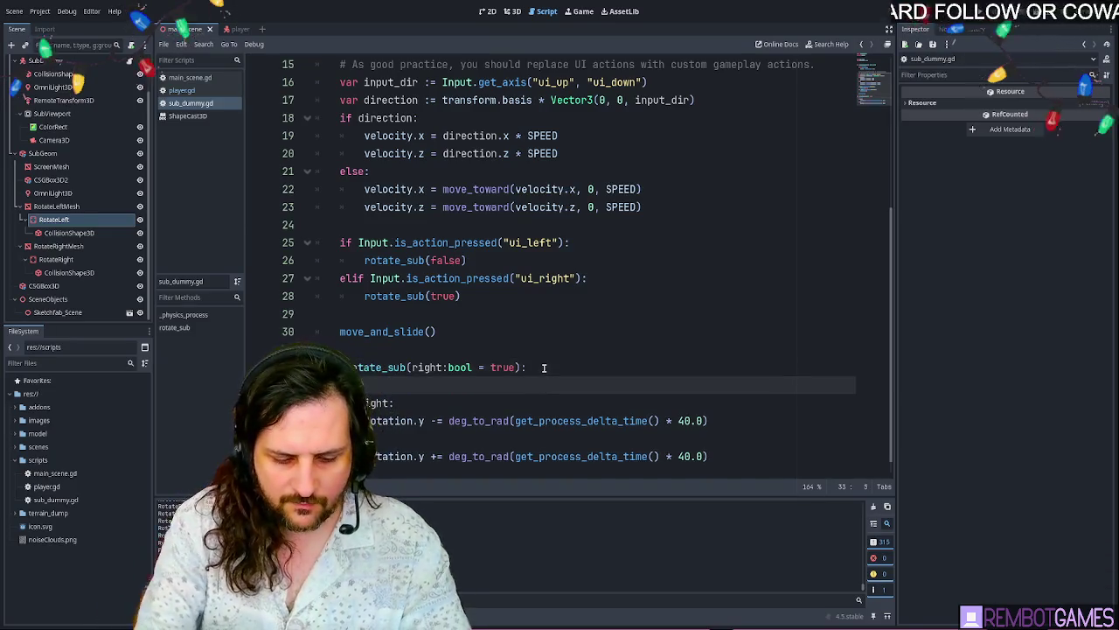
type("nt")
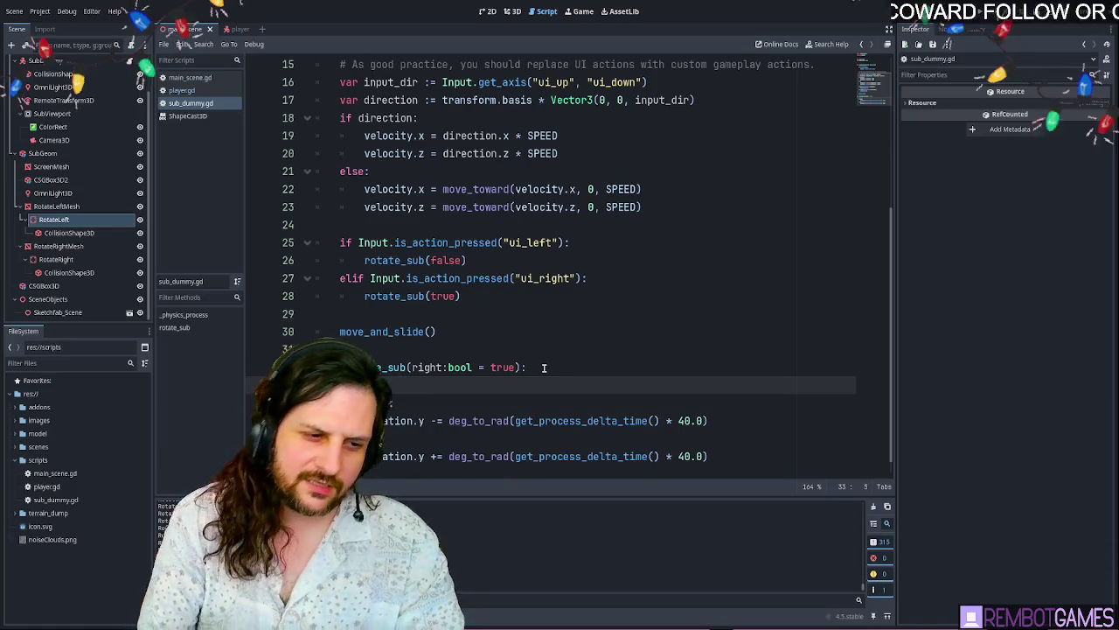
key("ctrl+z")
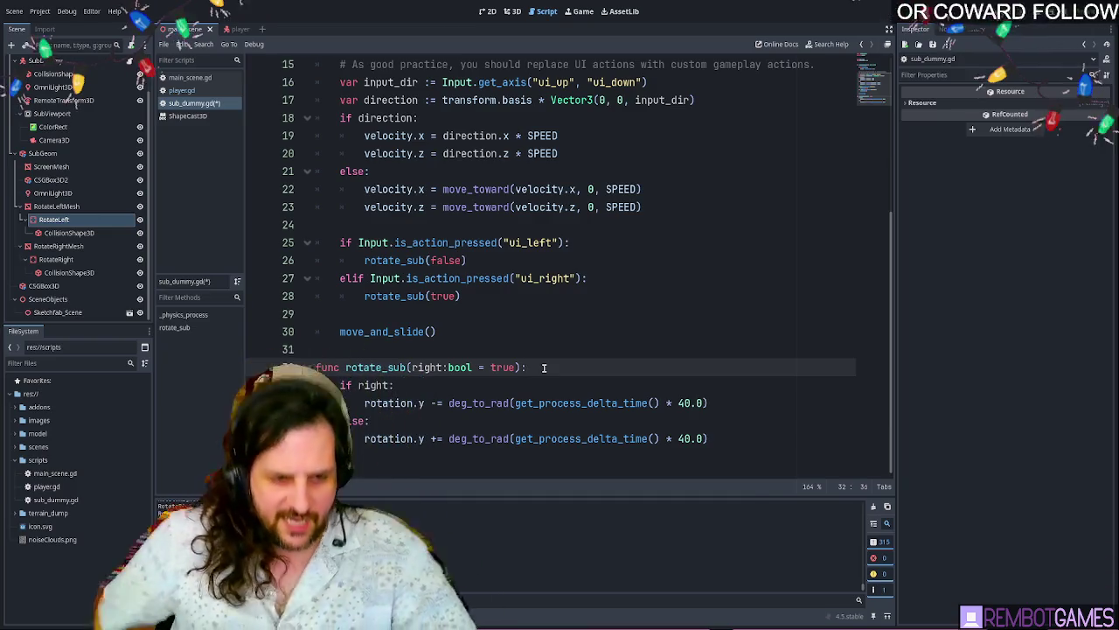
- Delete the extra blank lines above const SPEED and before func _physics_process
left_click(443, 296)
scroll(446, 316, "up", 5)
left_click(463, 171)
key("BackSpace")
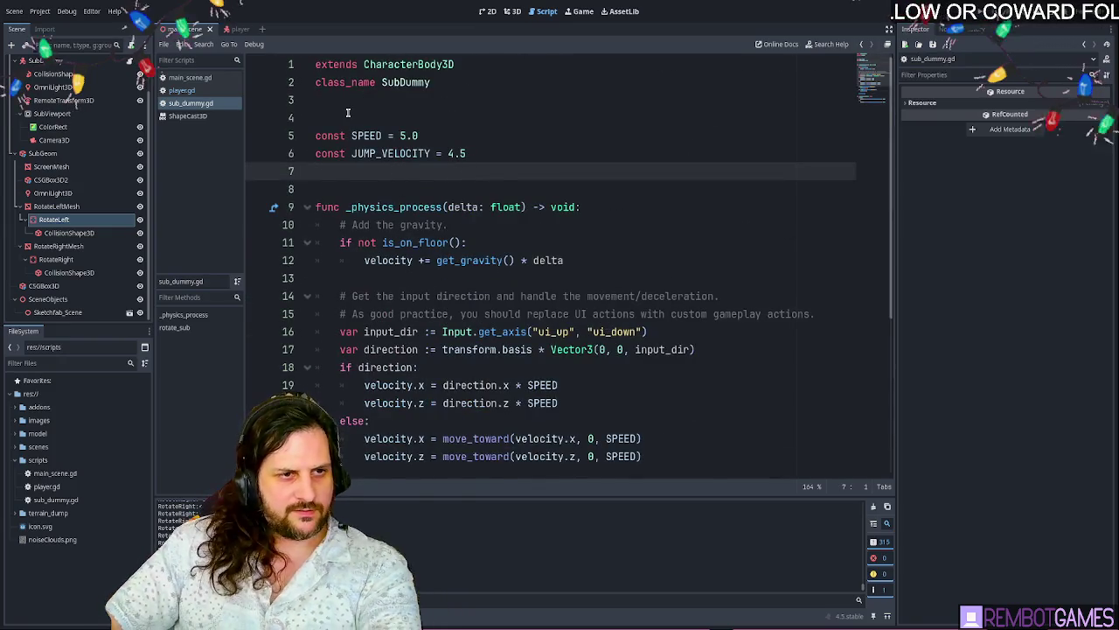
left_click(348, 117)
key("BackSpace")
left_click(442, 117)
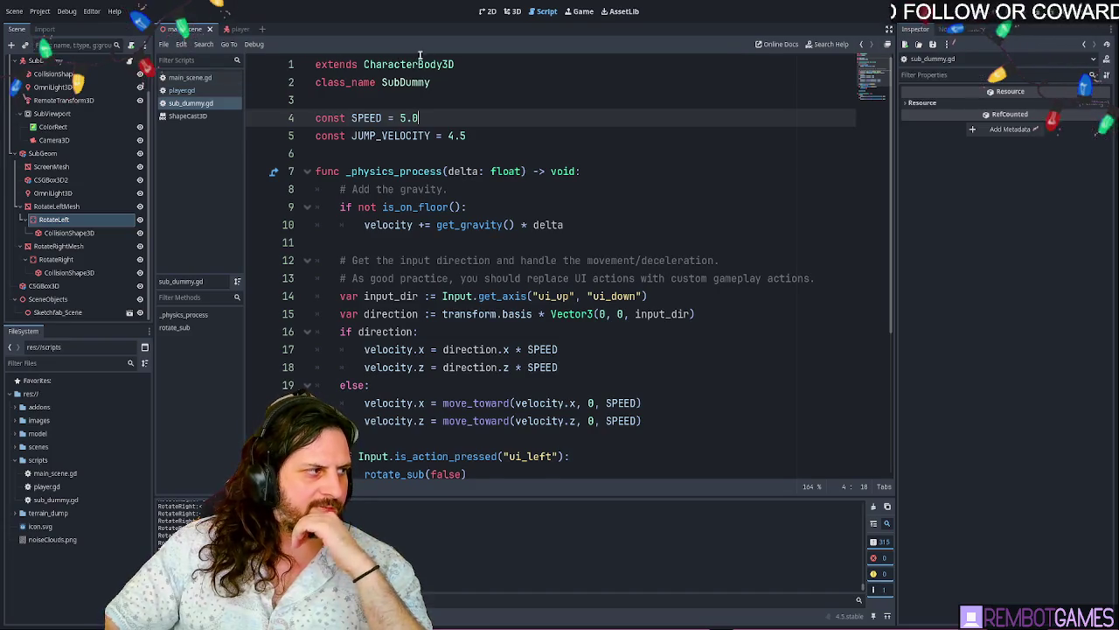
left_click(490, 64)
left_click(492, 99)
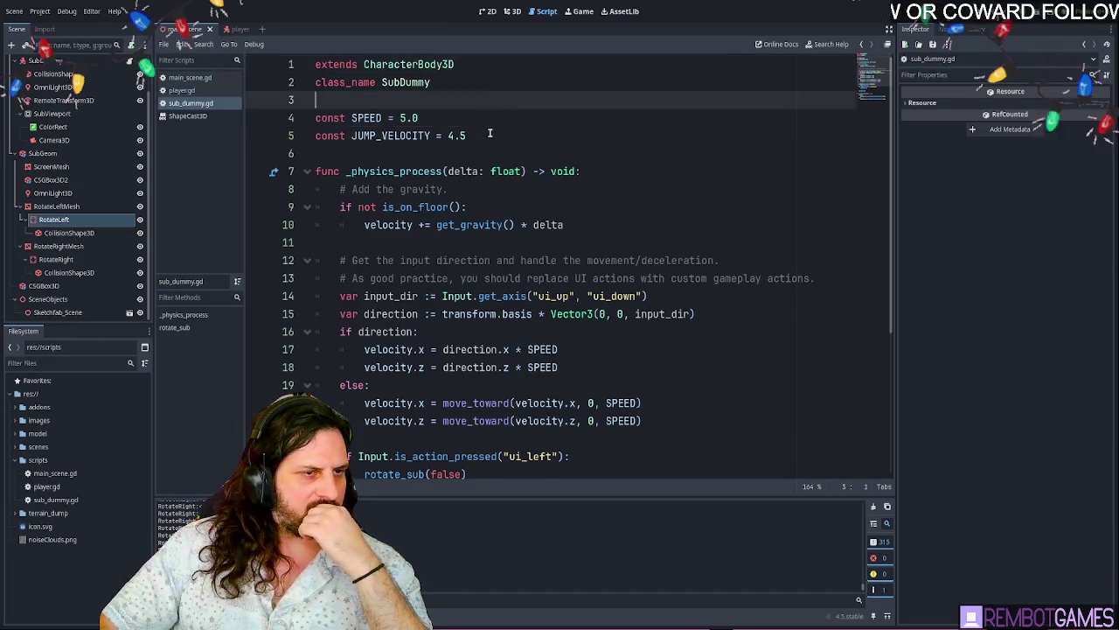
left_click(487, 135)
left_click(70, 207)
- Duplicate RotateRightMesh with its body and collision shape to create the MoveSubForwardMesh button
left_click(22, 206)
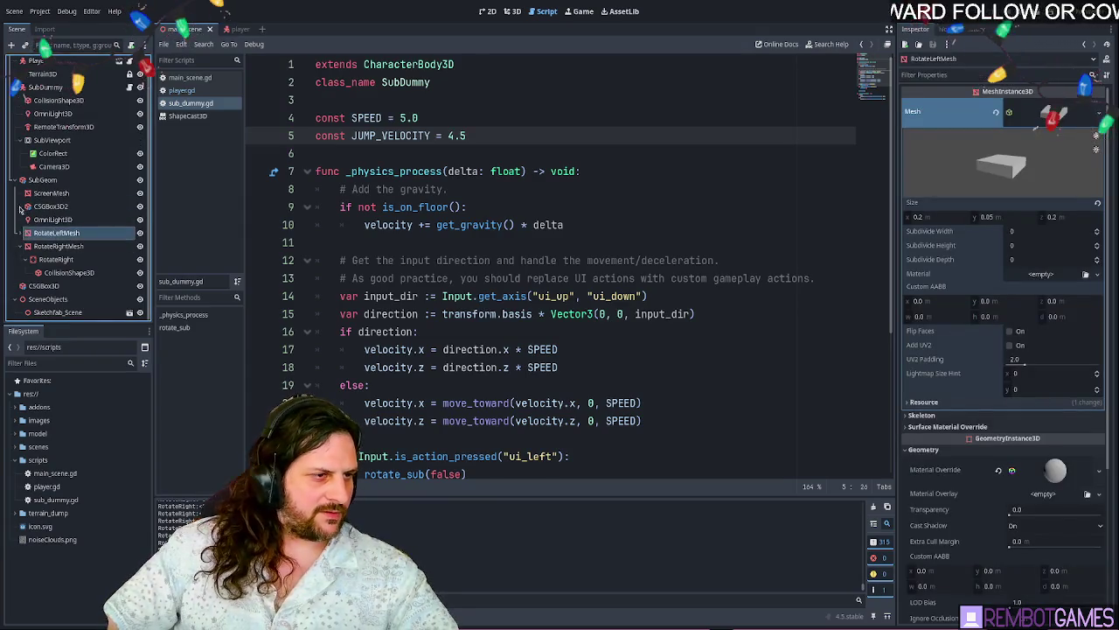
left_click(22, 219)
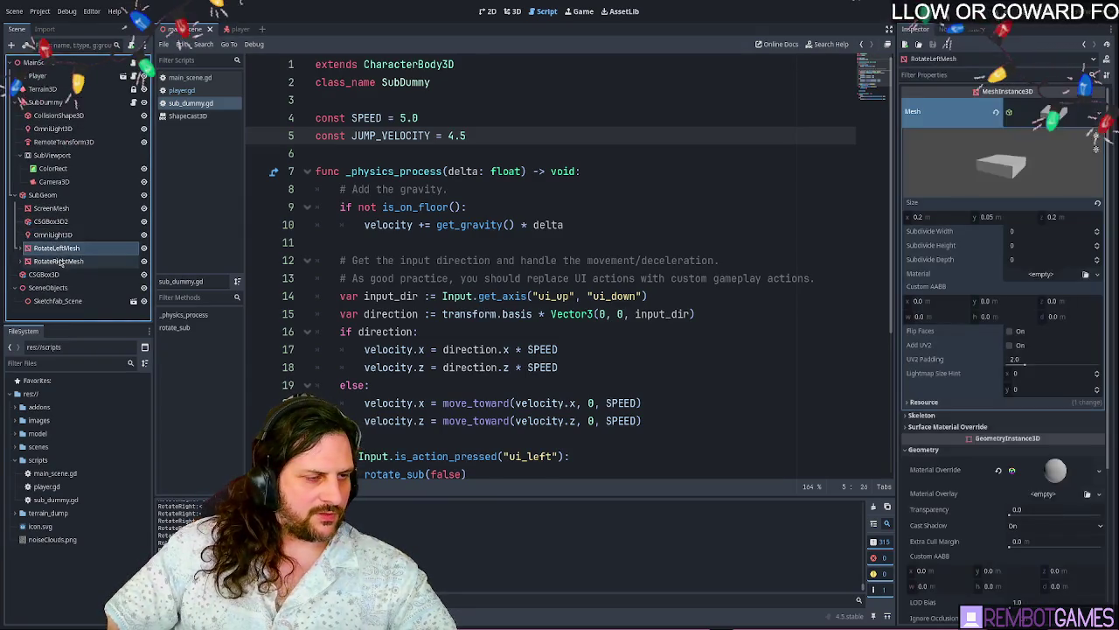
left_click(65, 262, "shift")
left_click(67, 248)
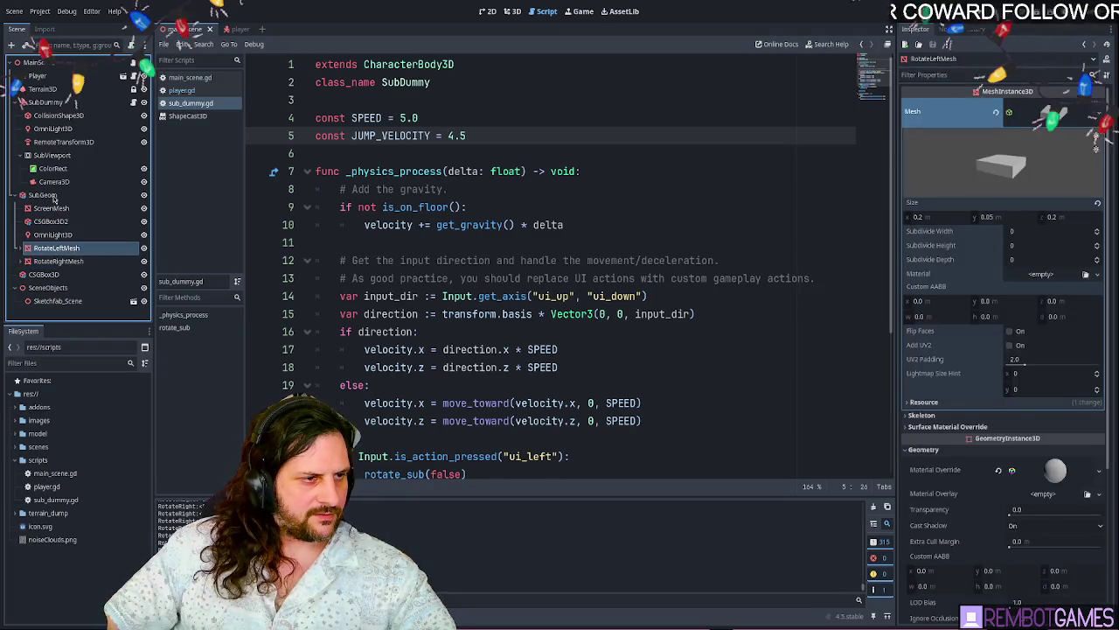
left_click(19, 250)
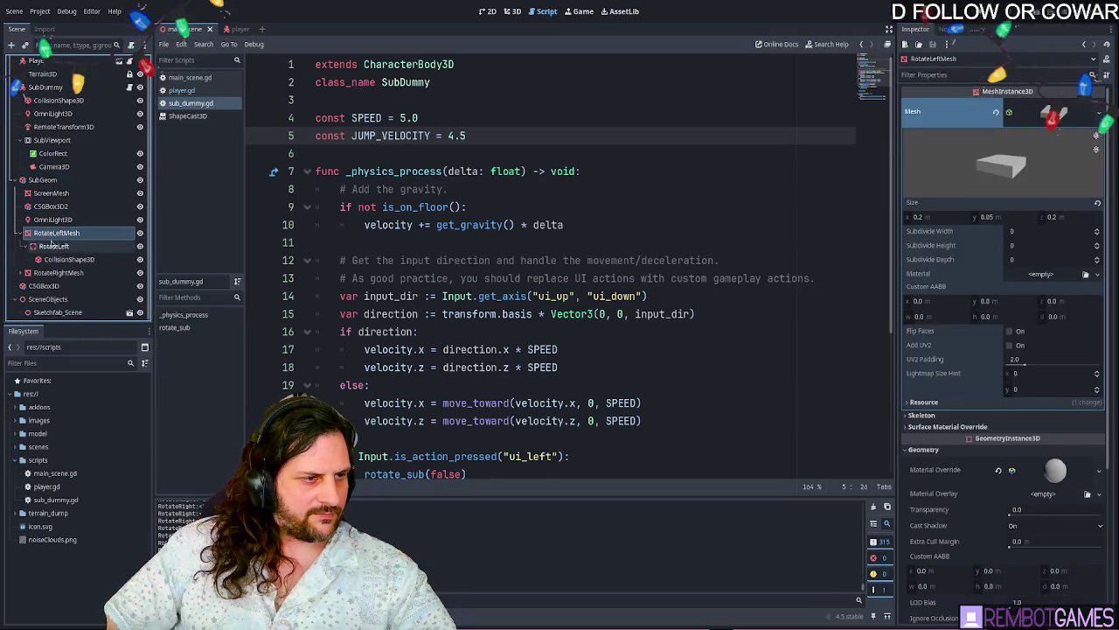
left_click(22, 272)
left_click(55, 273)
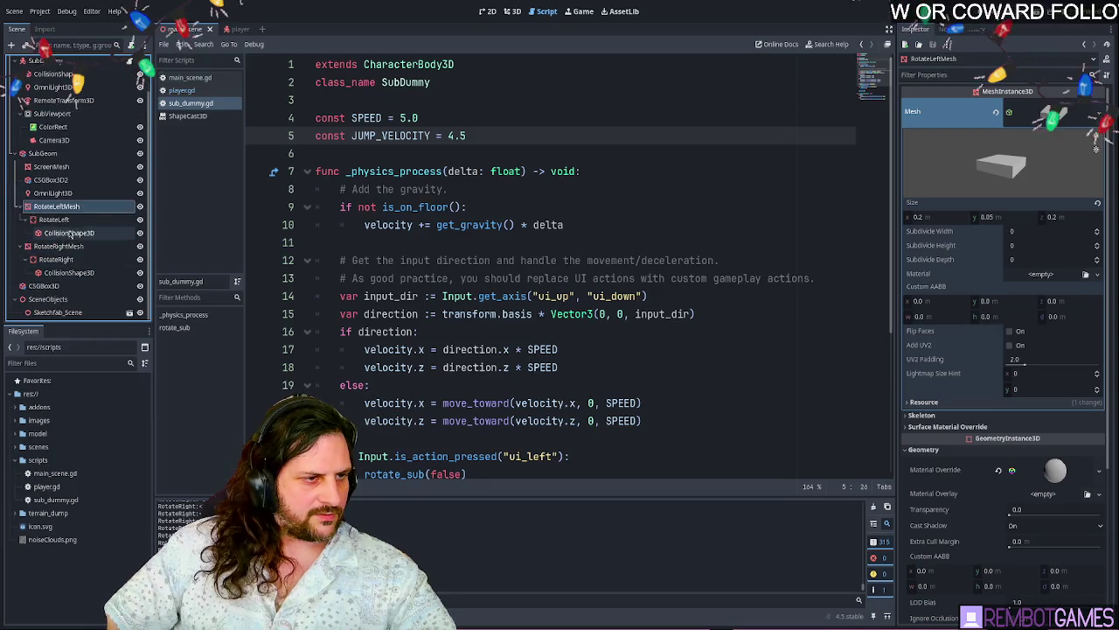
key("ctrl+d")
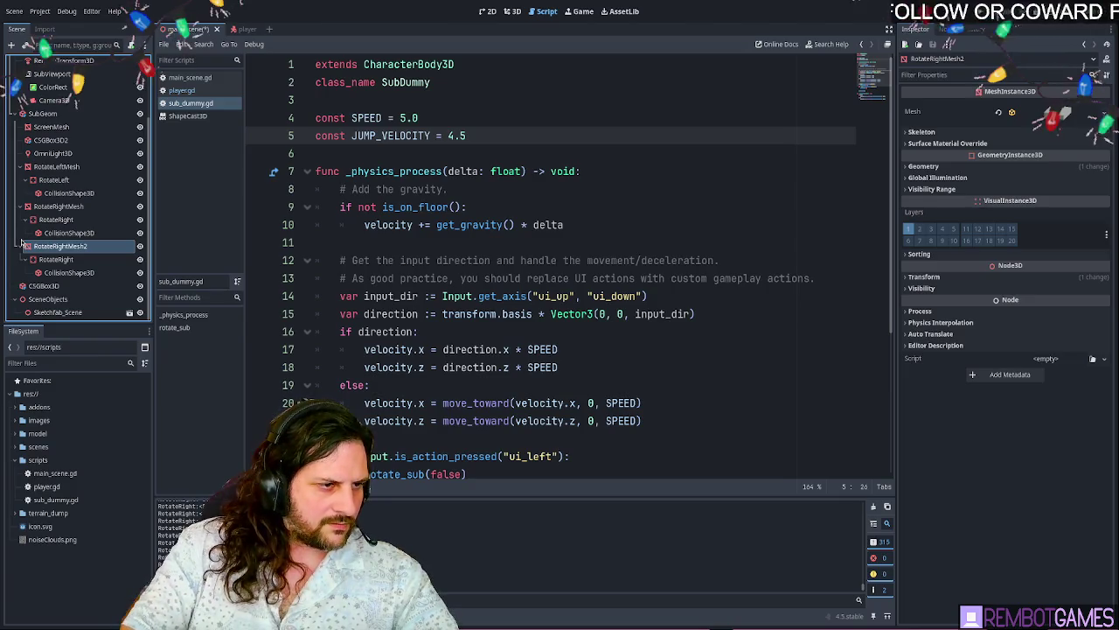
left_click(74, 259)
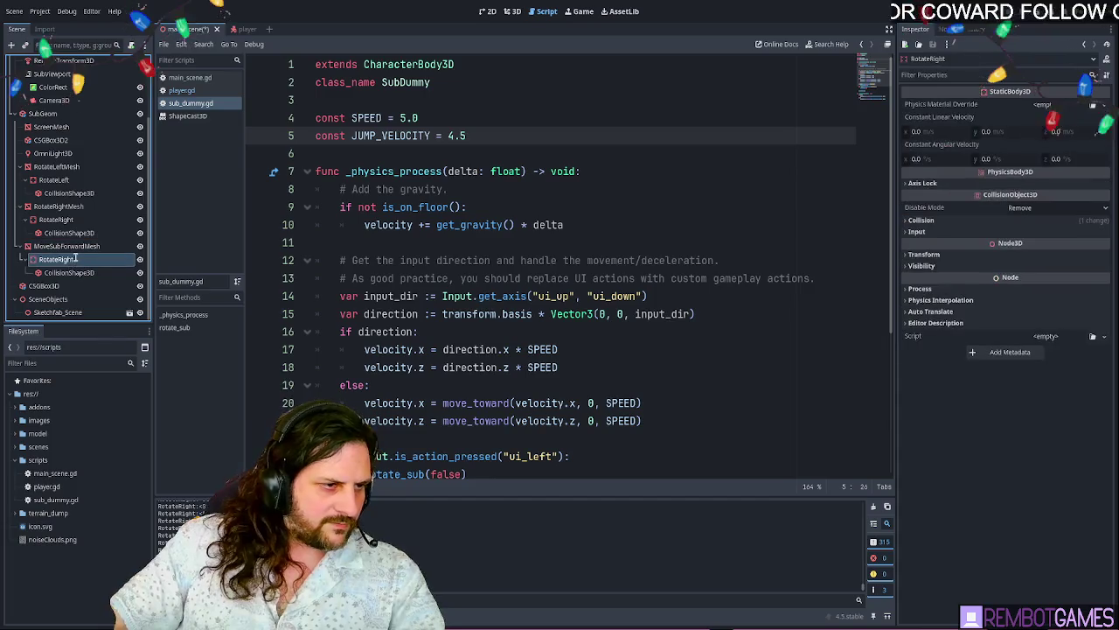
type("MoveSubForward")
- Slide MoveSubForwardMesh further along the table on the X axis
left_click(513, 11)
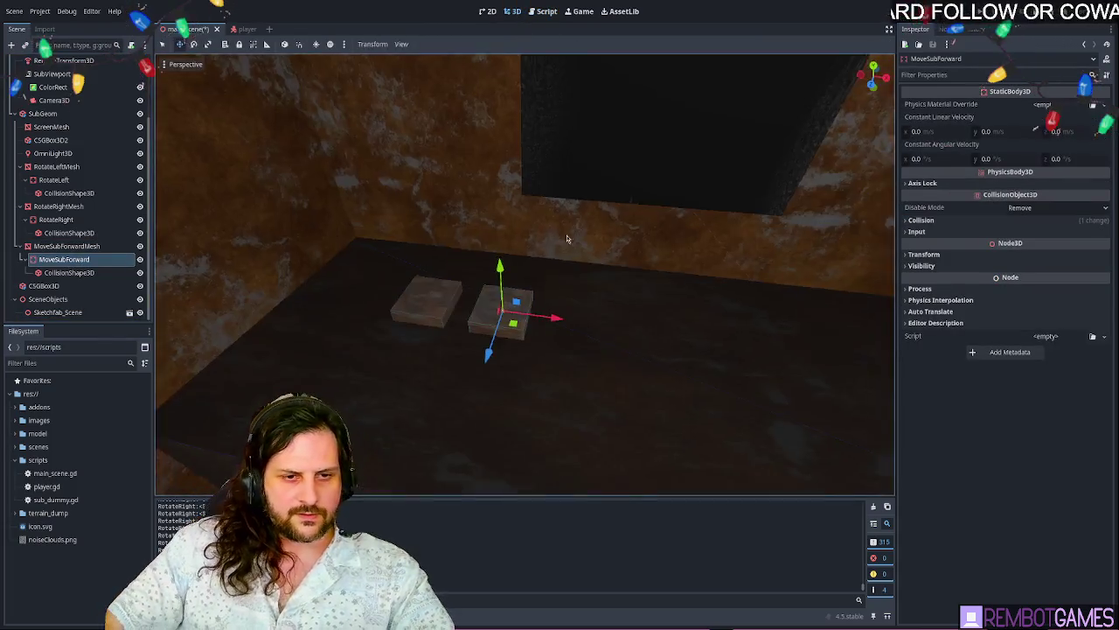
scroll(655, 335, "up", 3)
left_click_drag(562, 305, 732, 282)
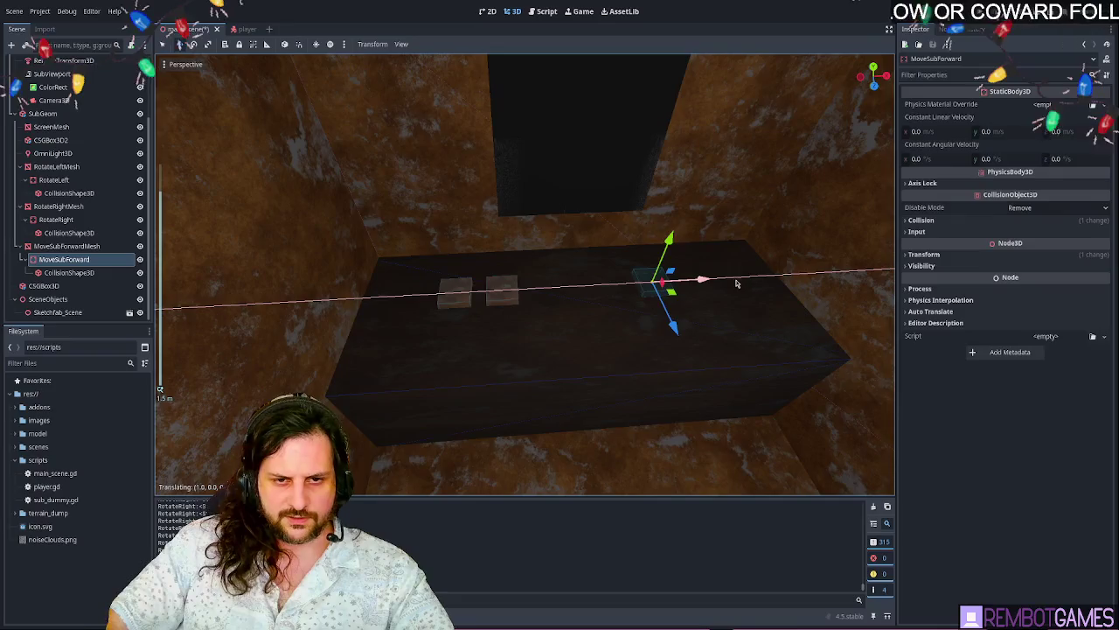
key("Escape")
left_click(520, 295)
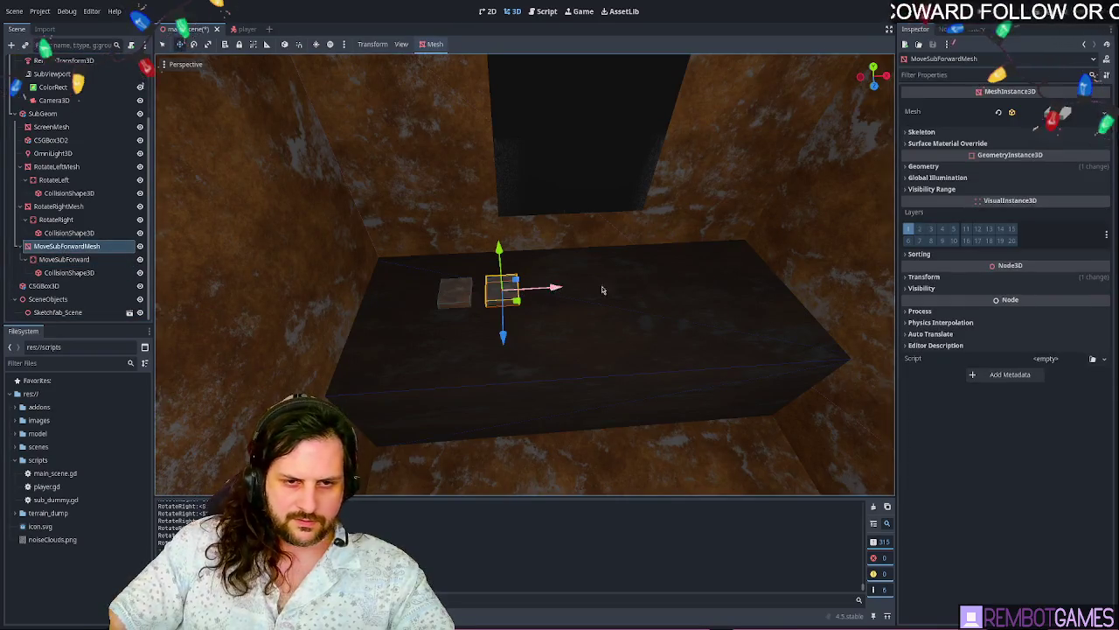
mouse_move(600, 289)
left_mouse_down()
mouse_move(774, 289)
mouse_move(743, 291)
left_mouse_up()
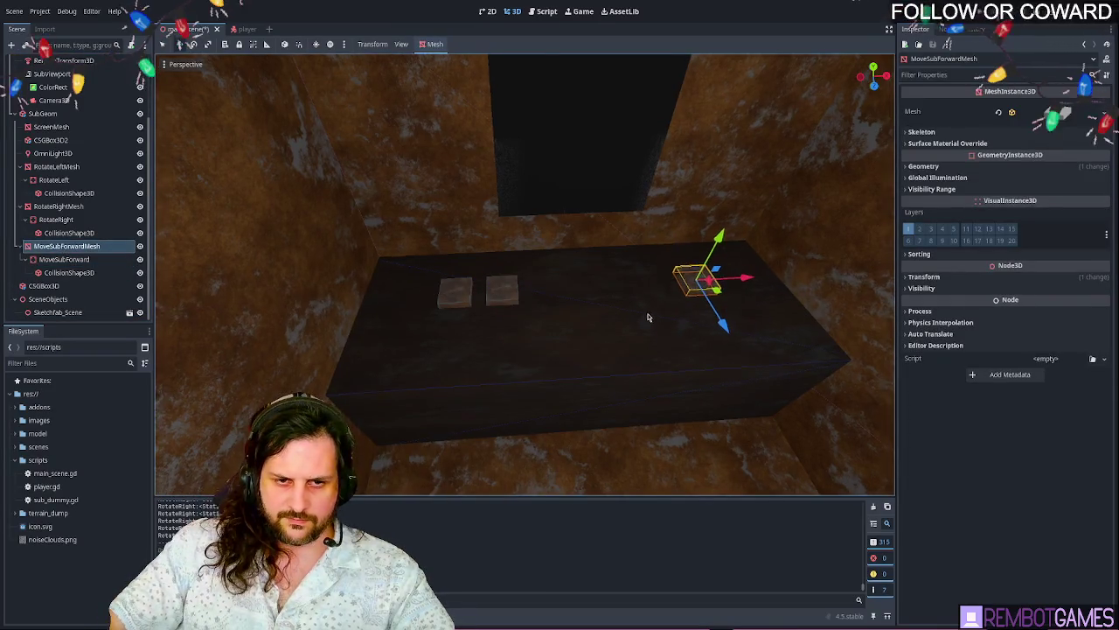
- Duplicate MoveSubForwardMesh and move the copy toward the table's front edge
left_click(63, 259)
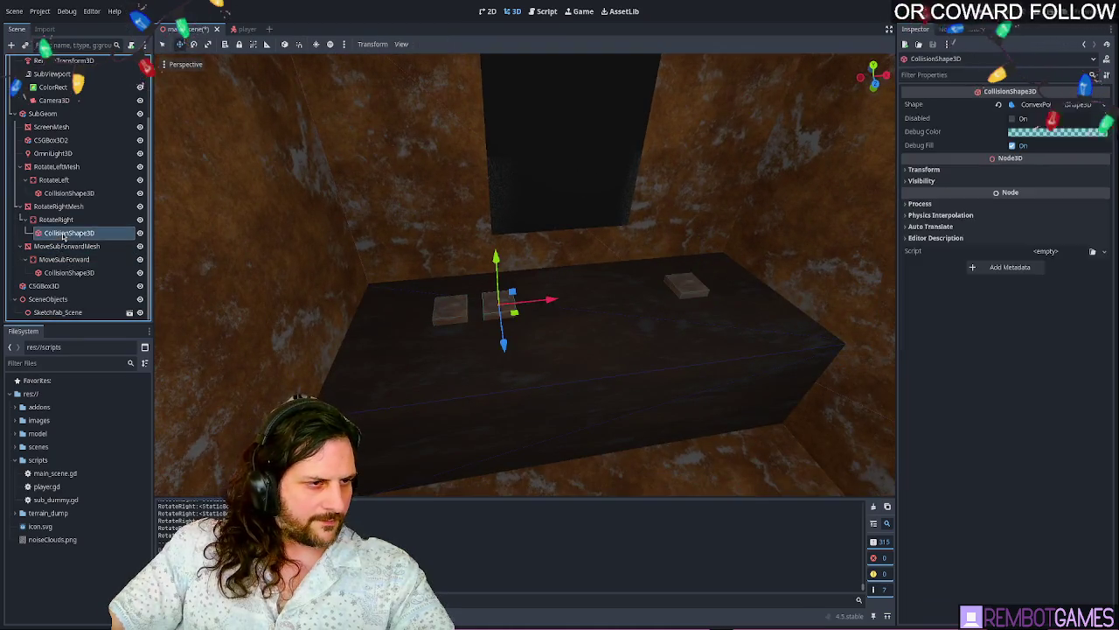
left_click(66, 246)
key("ctrl+d")
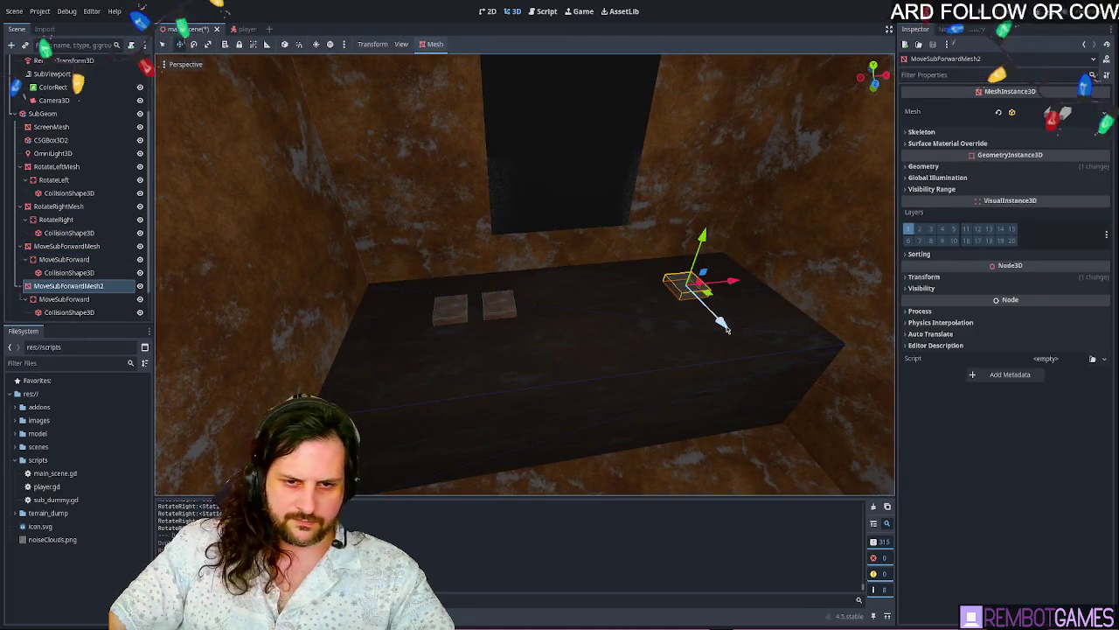
left_click_drag(720, 322, 756, 373)
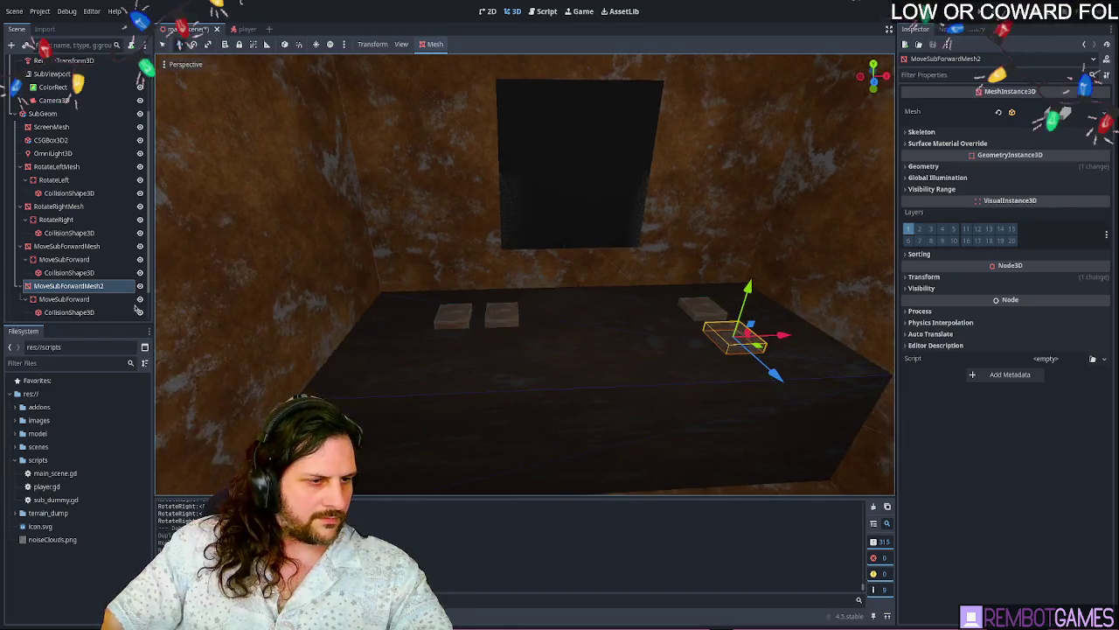
left_click_drag(586, 321, 573, 306)
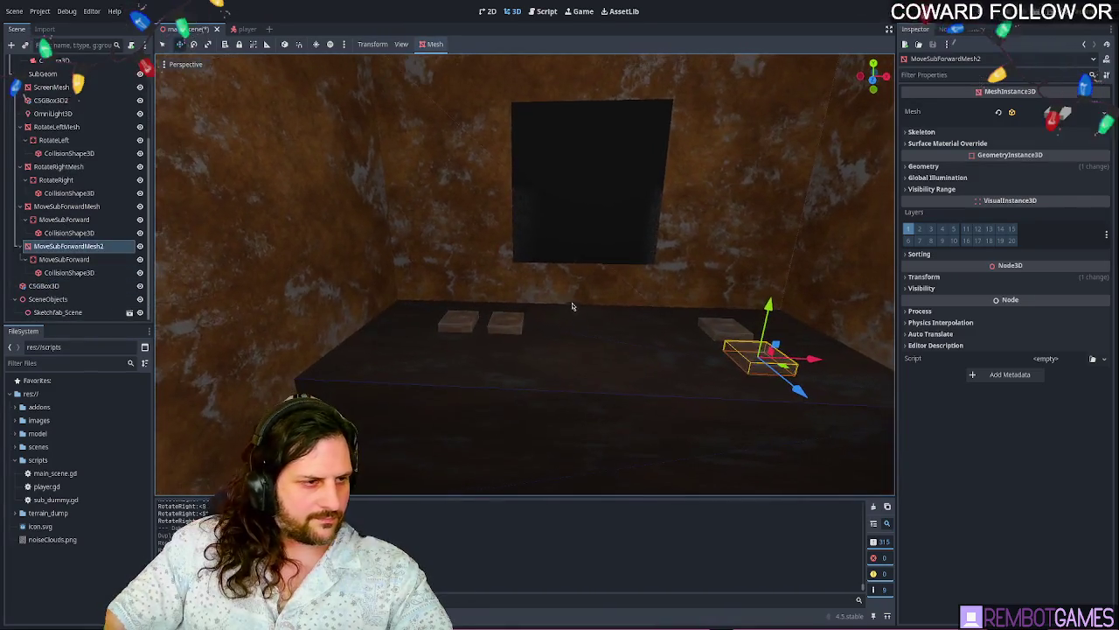
- Rename the copy MoveSubBackwardsMesh and its body node MoveSubBackwards
left_click(74, 257)
left_click(87, 247)
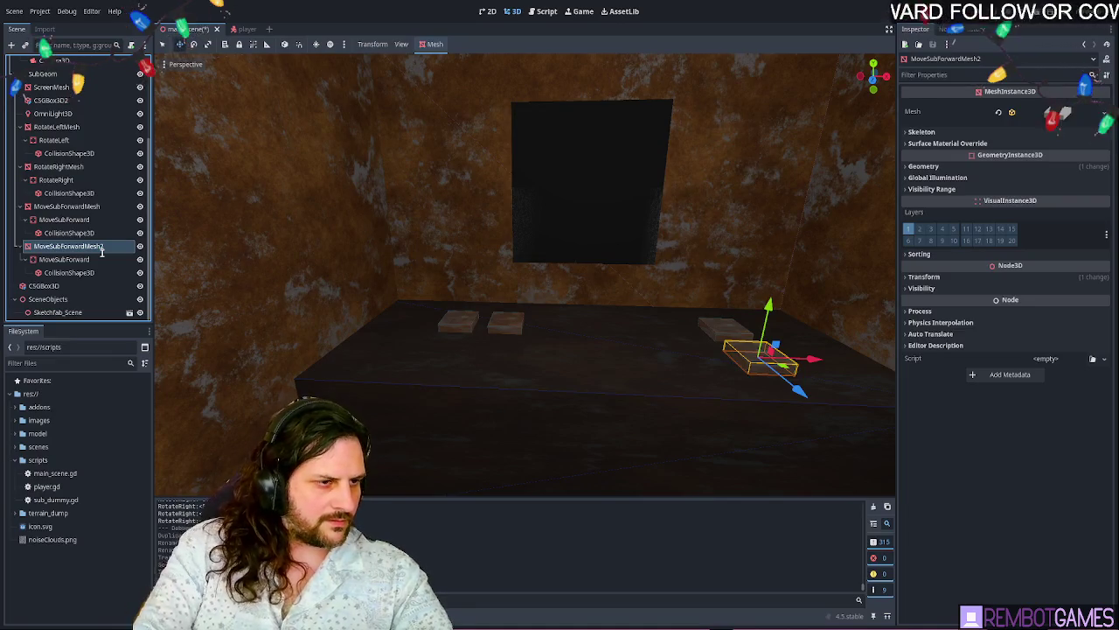
key("Return")
left_click(67, 260)
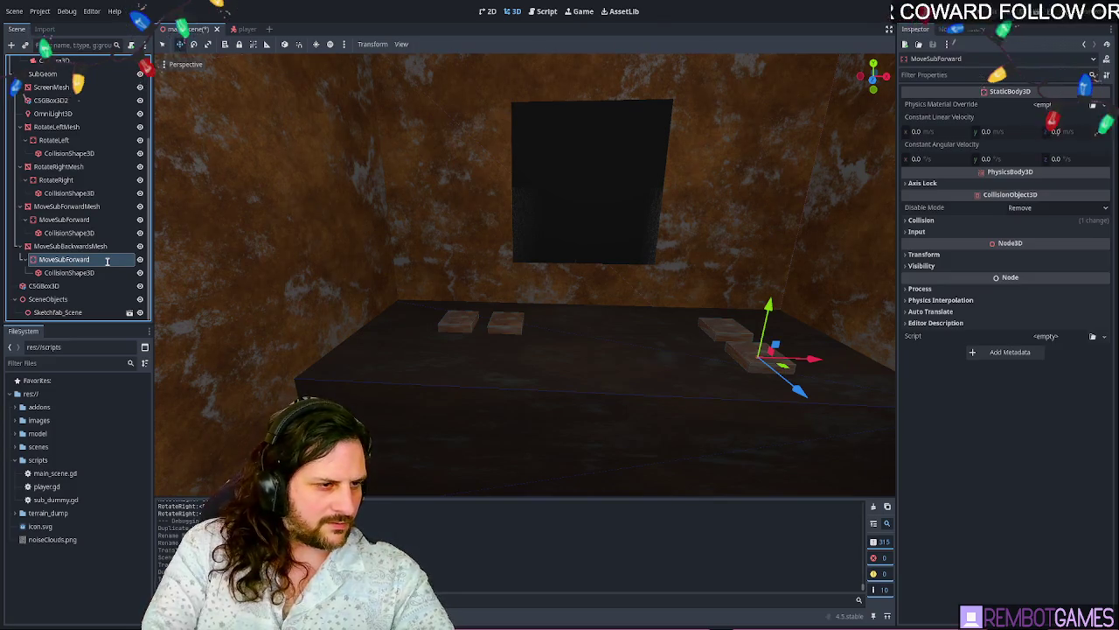
type("Backwards")
key("Return")
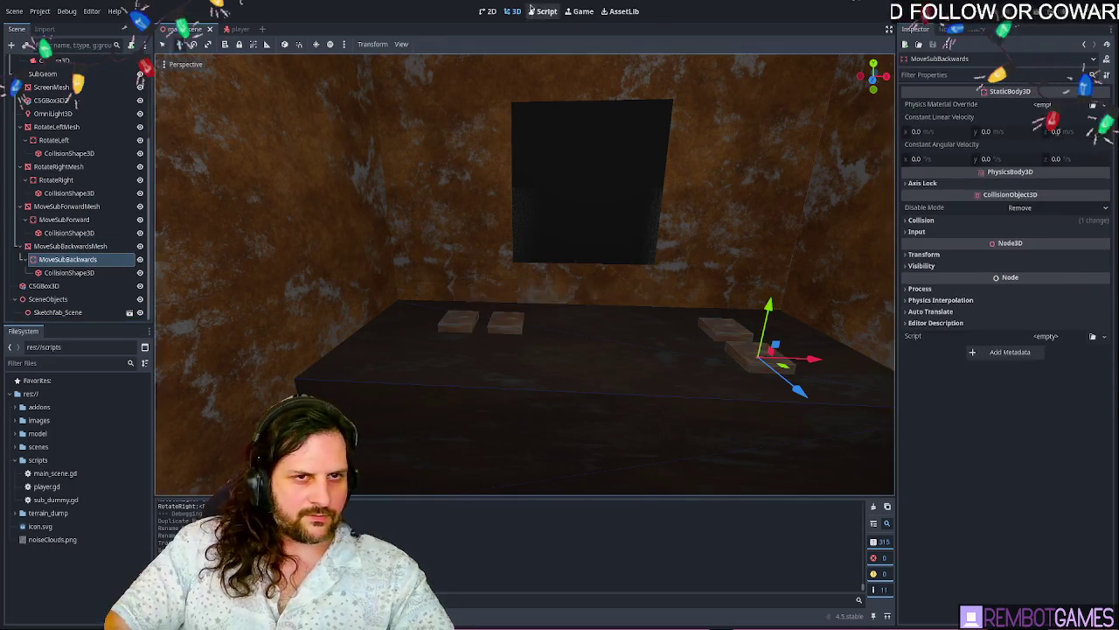
- In player.gd, duplicate the RotateRight elif line below line 46
left_click(542, 12)
scroll(580, 380, "down", 4)
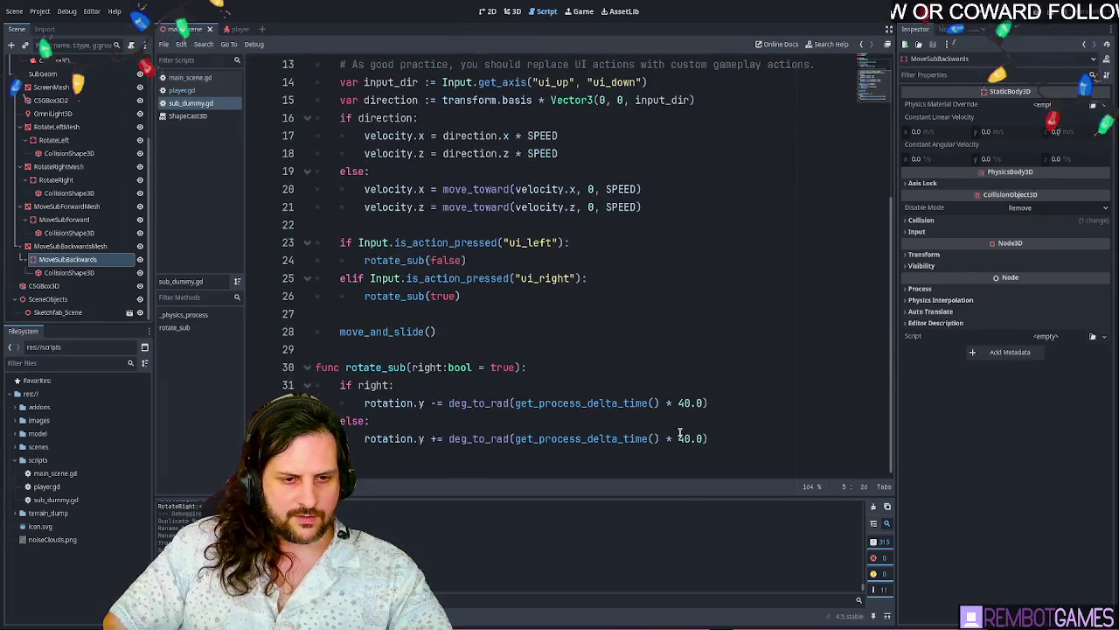
scroll(680, 435, "up", 4)
left_click(182, 90)
scroll(563, 433, "down", 2)
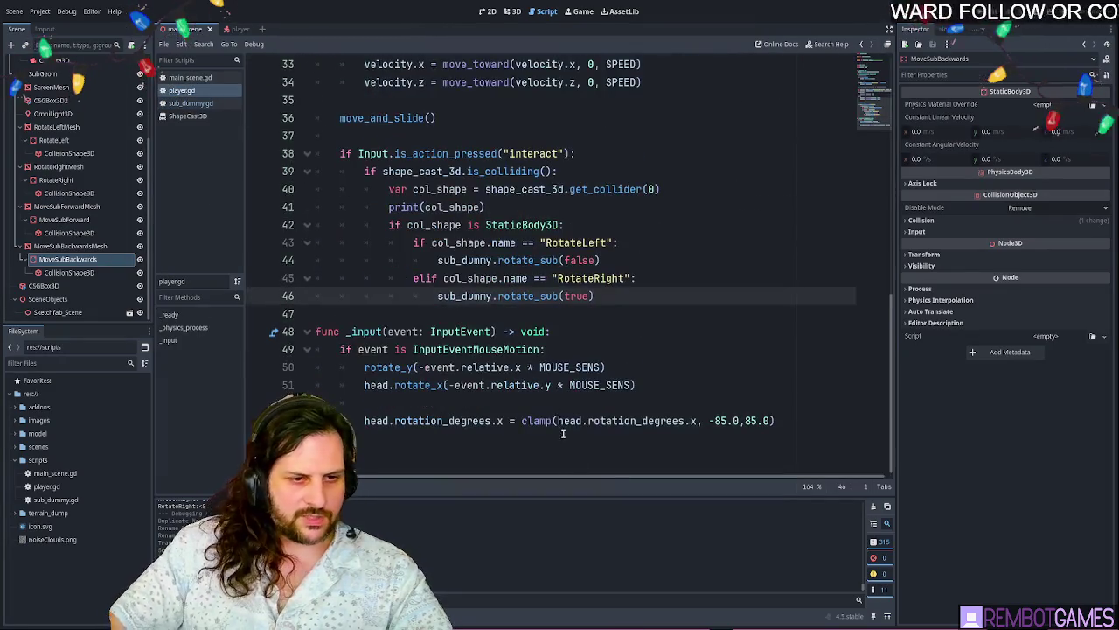
left_click(690, 385)
left_click(630, 298)
scroll(642, 300, "up", 2)
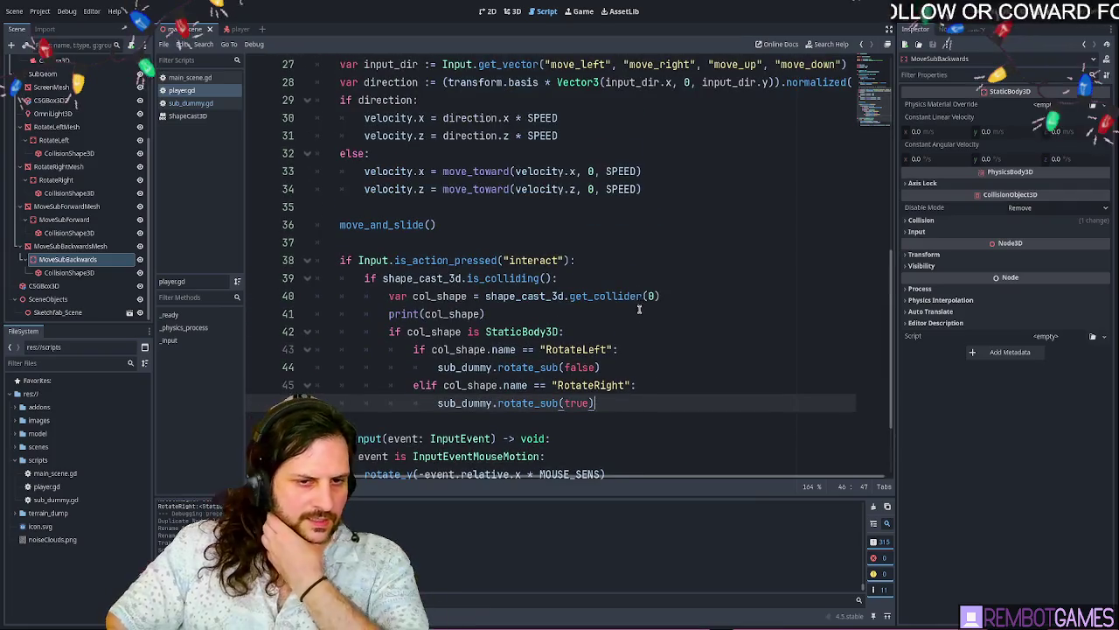
scroll(643, 306, "down", 2)
left_click(673, 284)
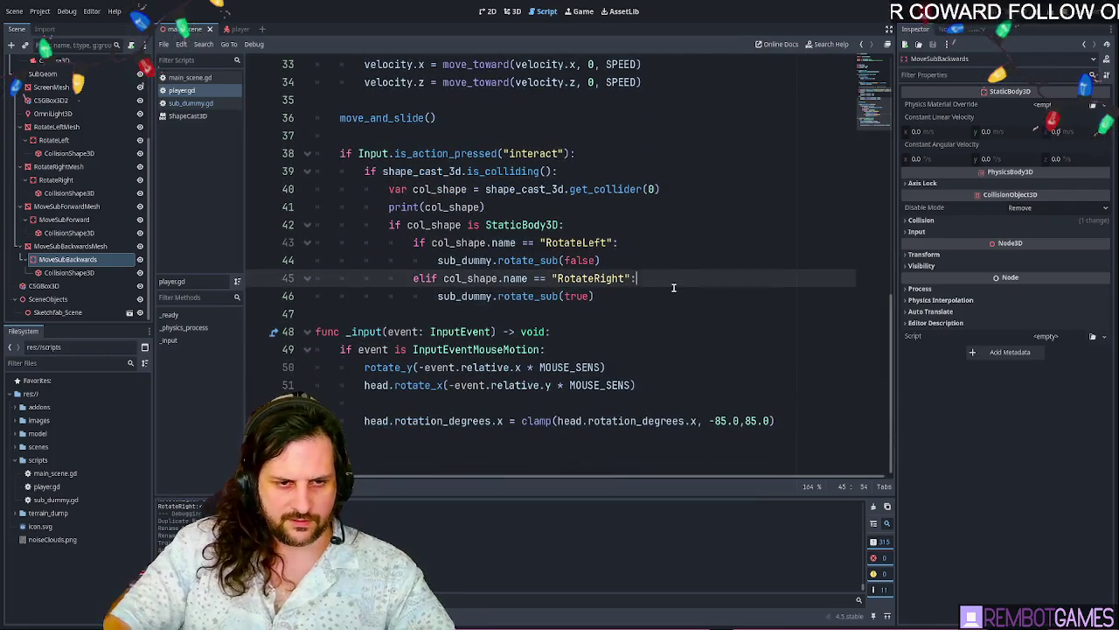
key("ctrl+shift+d")
key("alt+Down")
- Change the copied condition to check MoveSubForward and give it a pass body
double_click(470, 314)
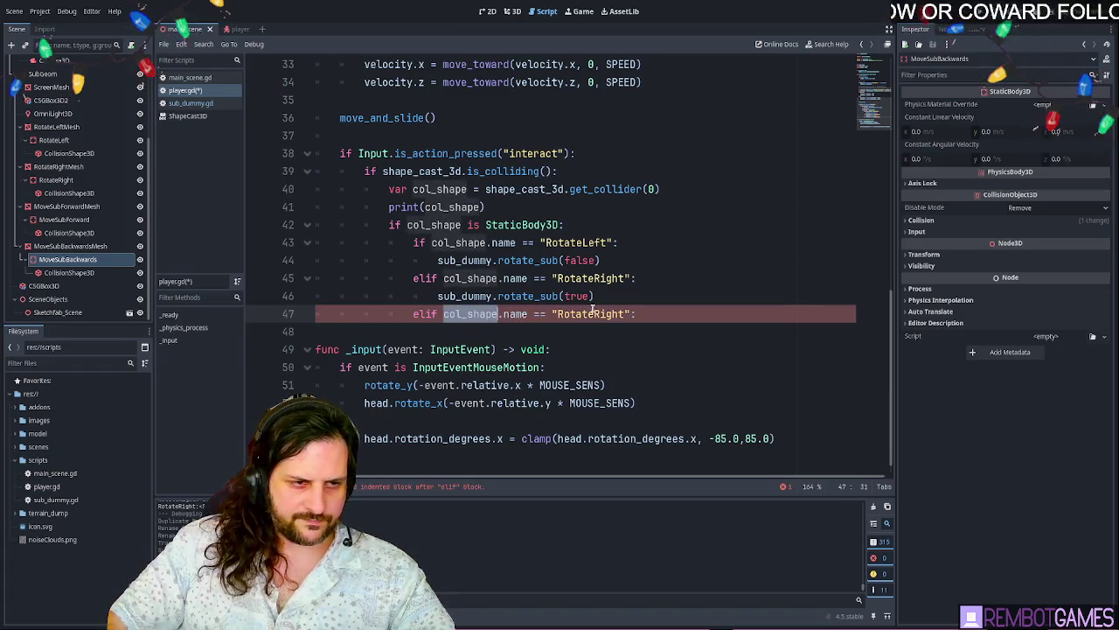
double_click(591, 314)
left_click(77, 248)
left_click(69, 221)
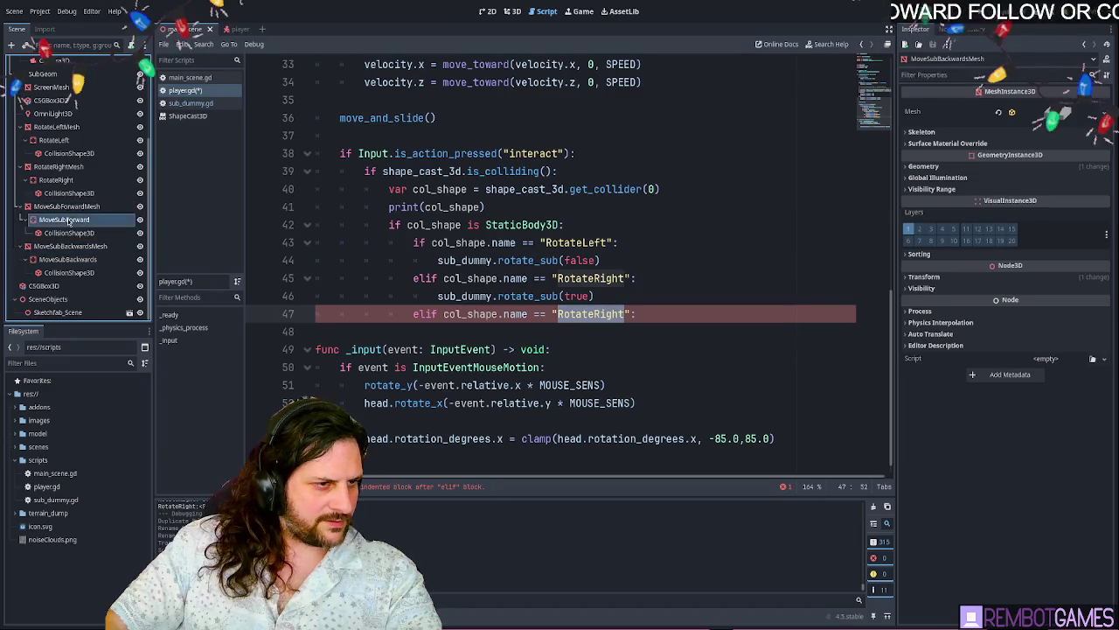
left_click(600, 314)
type("MoveSubForward")
key("ctrl+z")
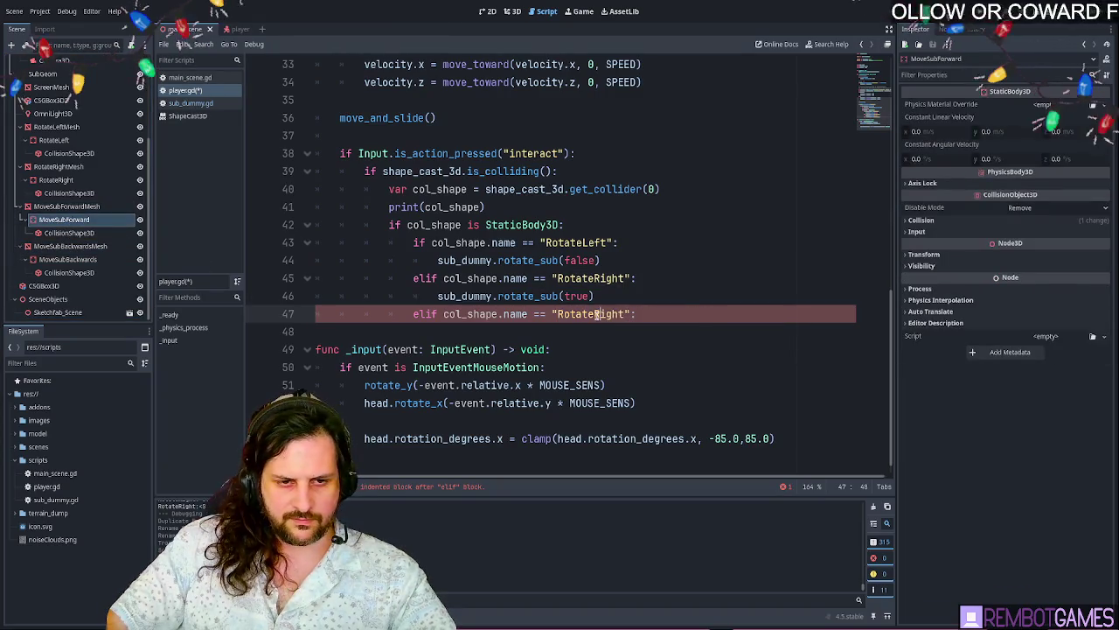
double_click(598, 314)
type("MoveSubForward")
key("Return")
type("pass")
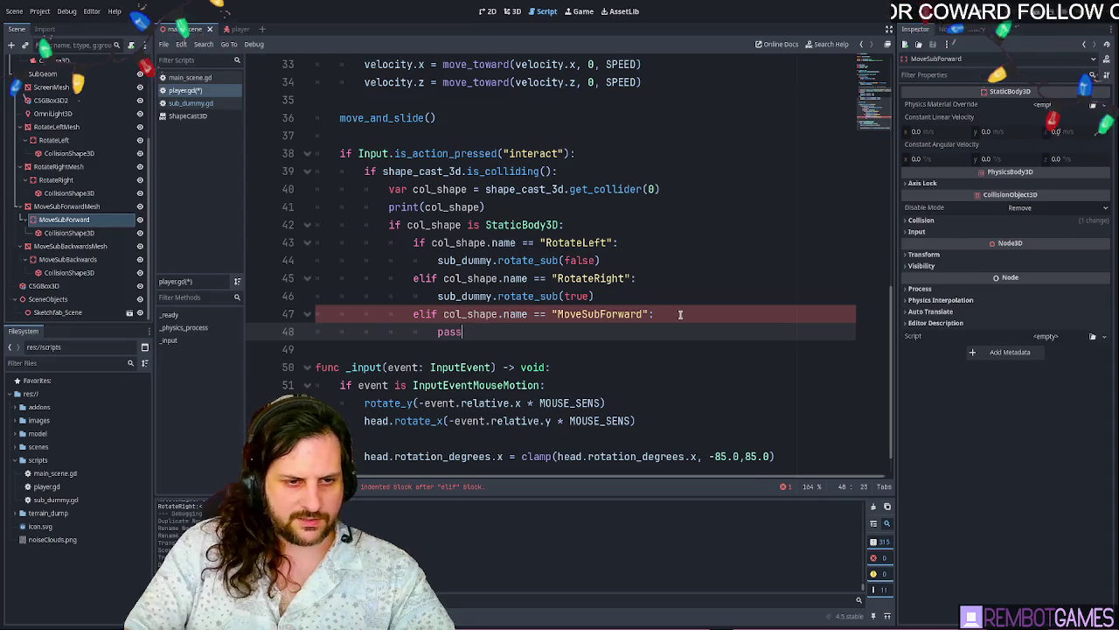
- Duplicate the MoveSubForward elif line and change its name to MoveSubBackwards
key("Up")
key("ctrl+shift+d")
key("alt+Down")
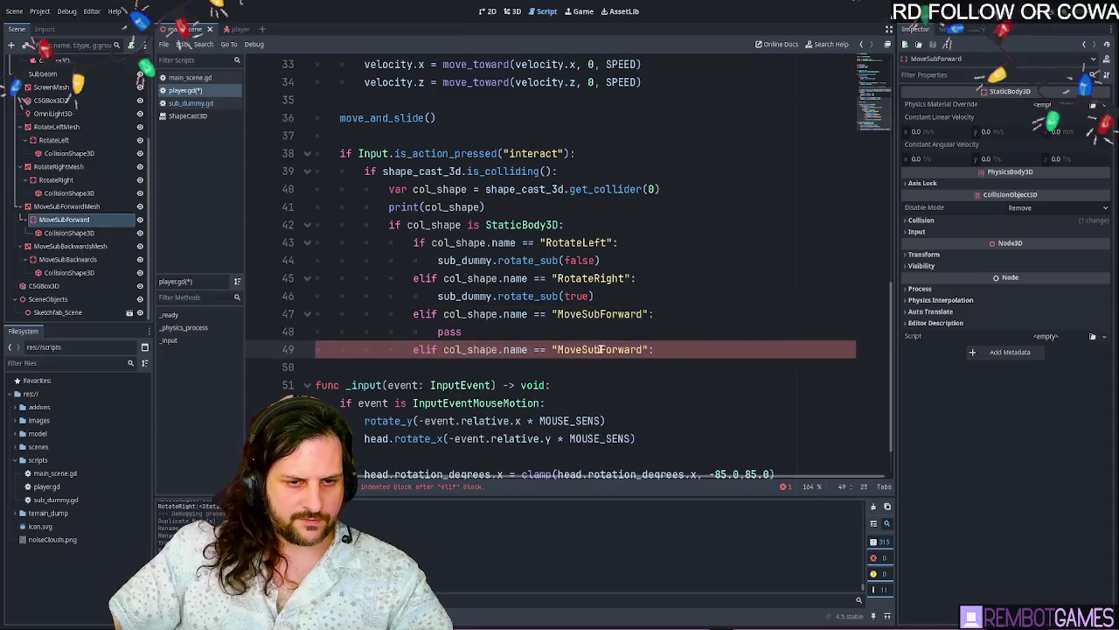
left_click(68, 259)
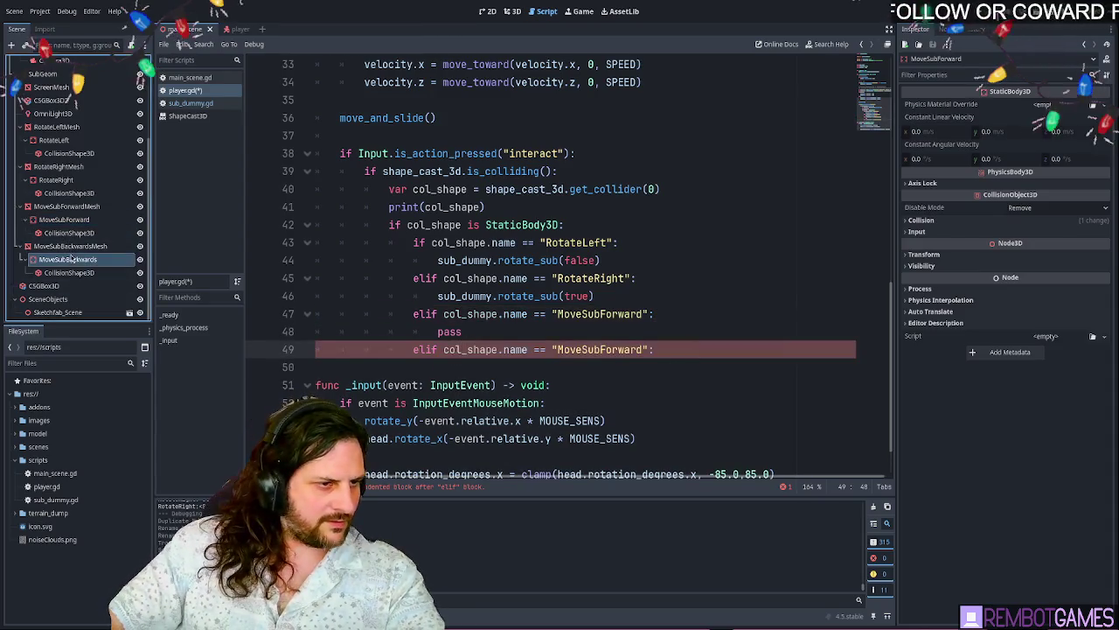
left_click(616, 350)
type("MoveSubBackwards")
key("ctrl+z")
double_click(619, 349)
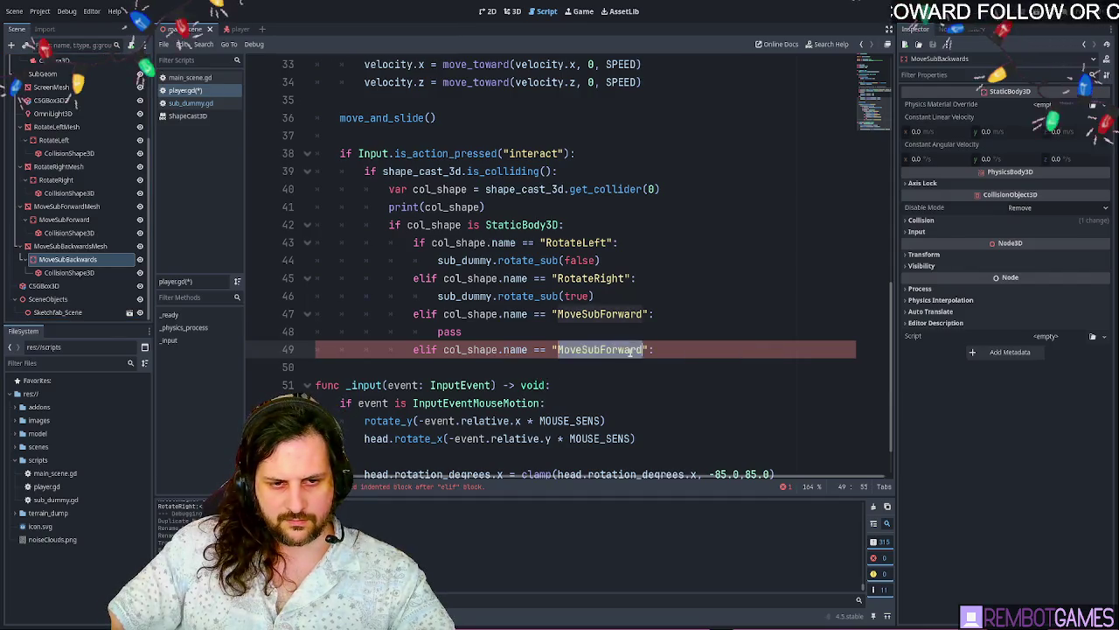
type("MoveSubBackwards")
- Correct the condition to "MoveSubBackward" and add an indented pass line under it
left_click(68, 272)
left_click(103, 258)
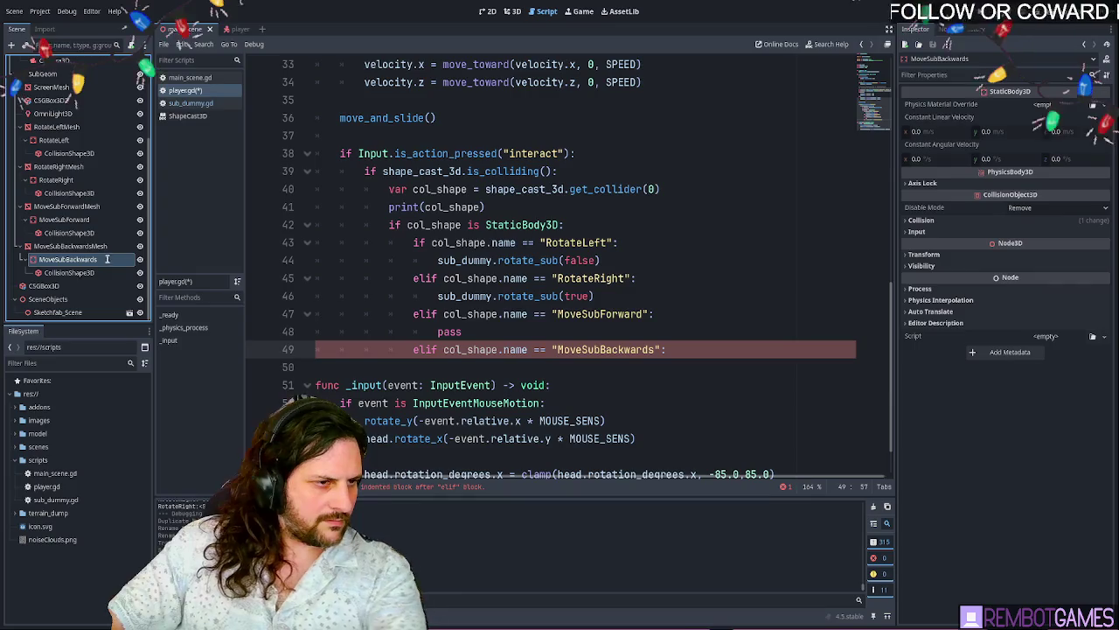
left_click(92, 246)
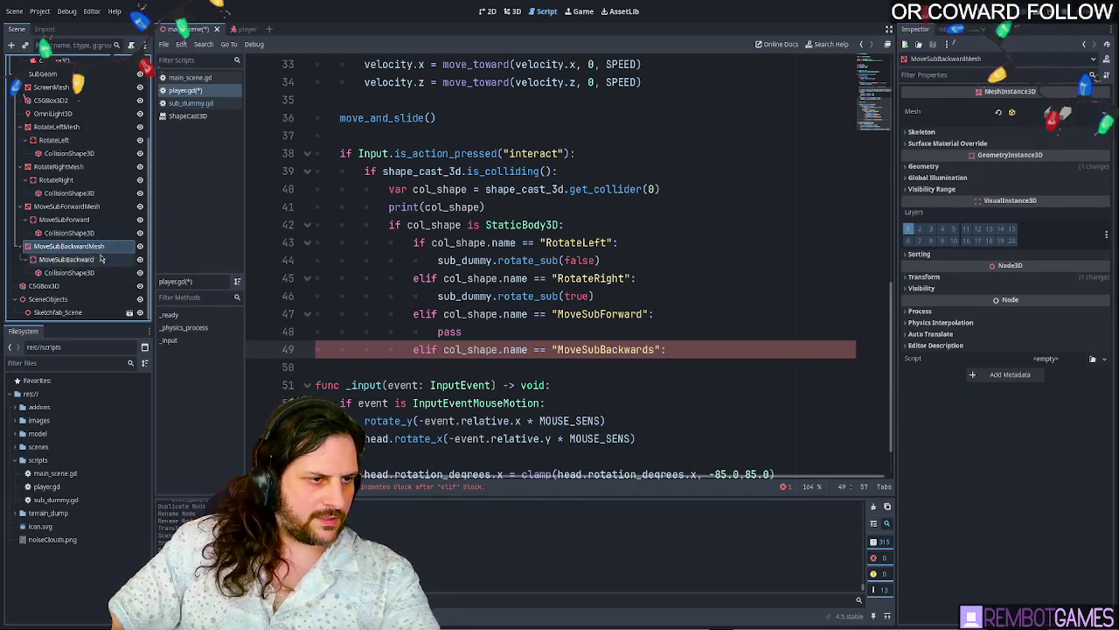
left_click(100, 259)
left_click(738, 351)
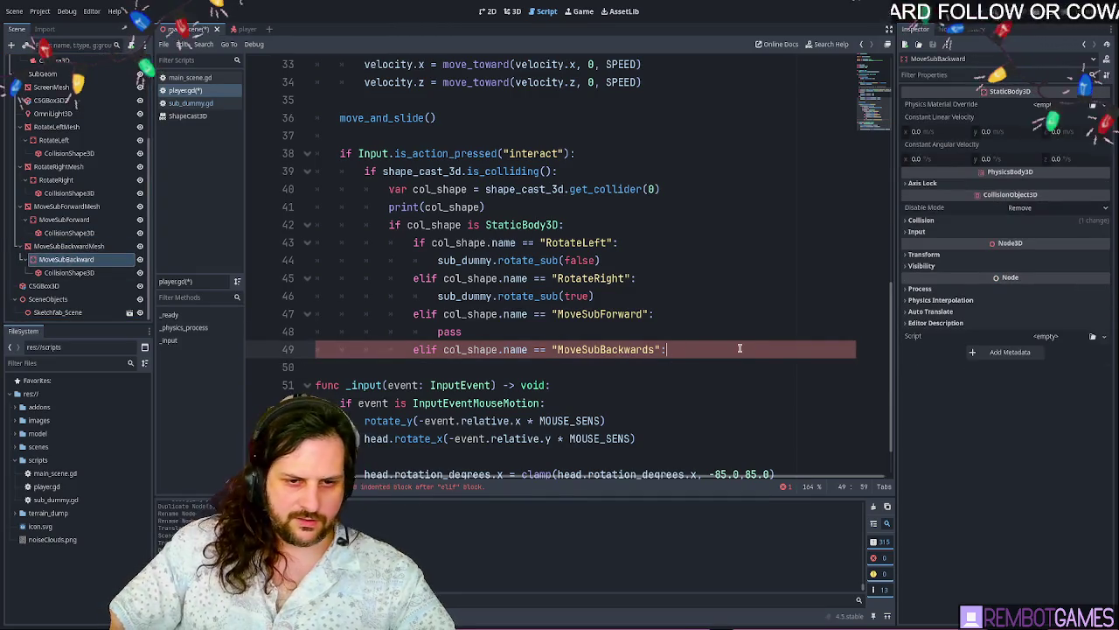
key("BackSpace")
key("Delete")
key("Return")
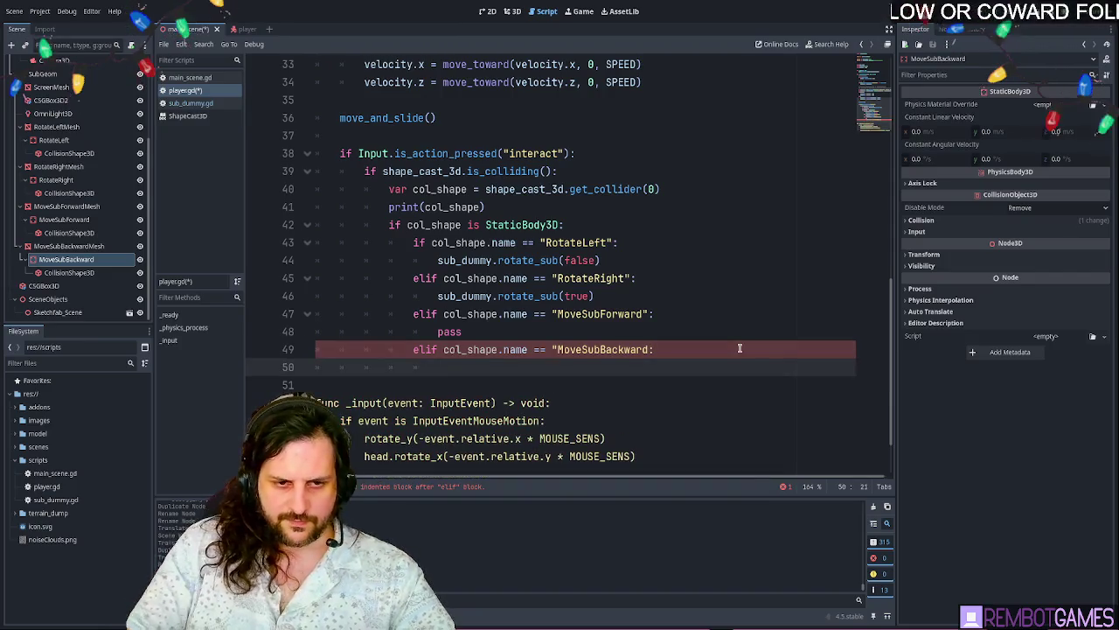
type("pass")
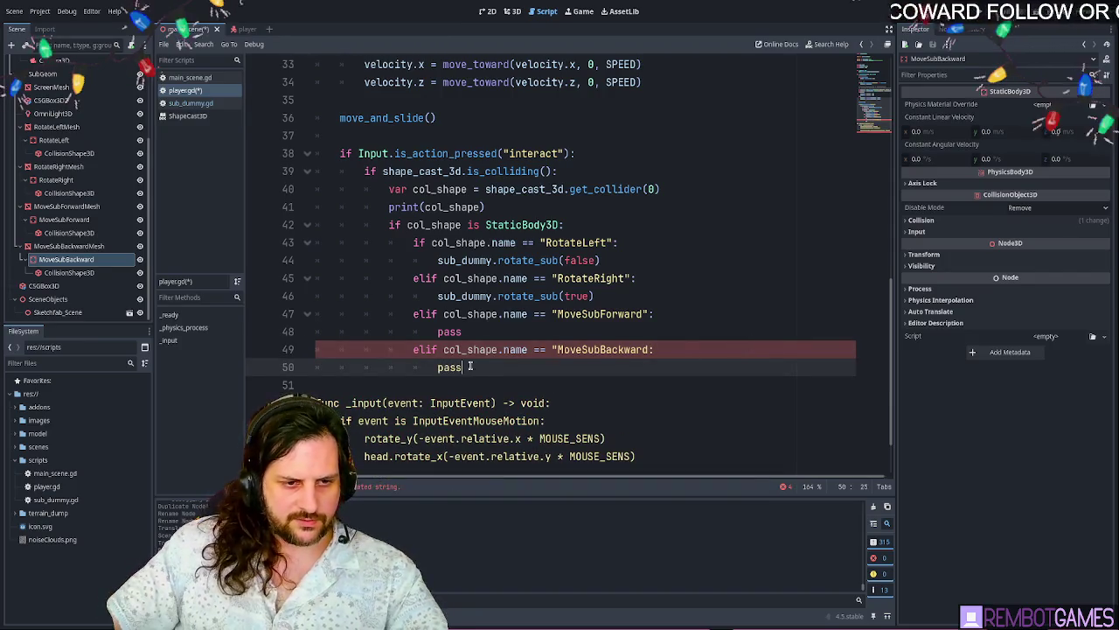
left_click(654, 349)
type("\"")
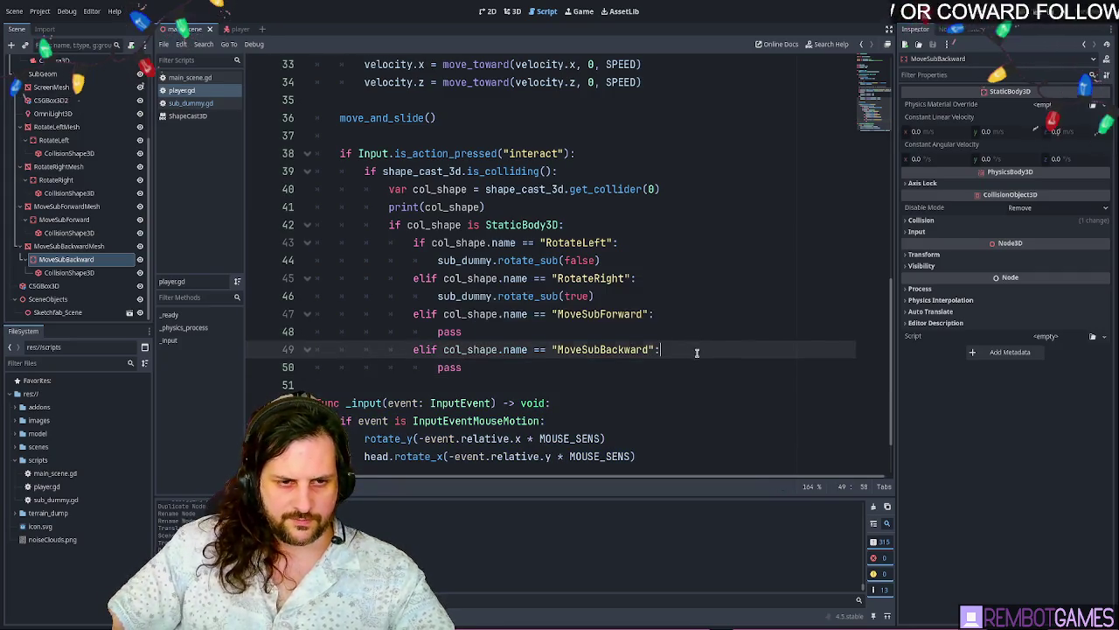
left_click(523, 295)
scroll(463, 296, "up", 2)
scroll(490, 322, "down", 3)
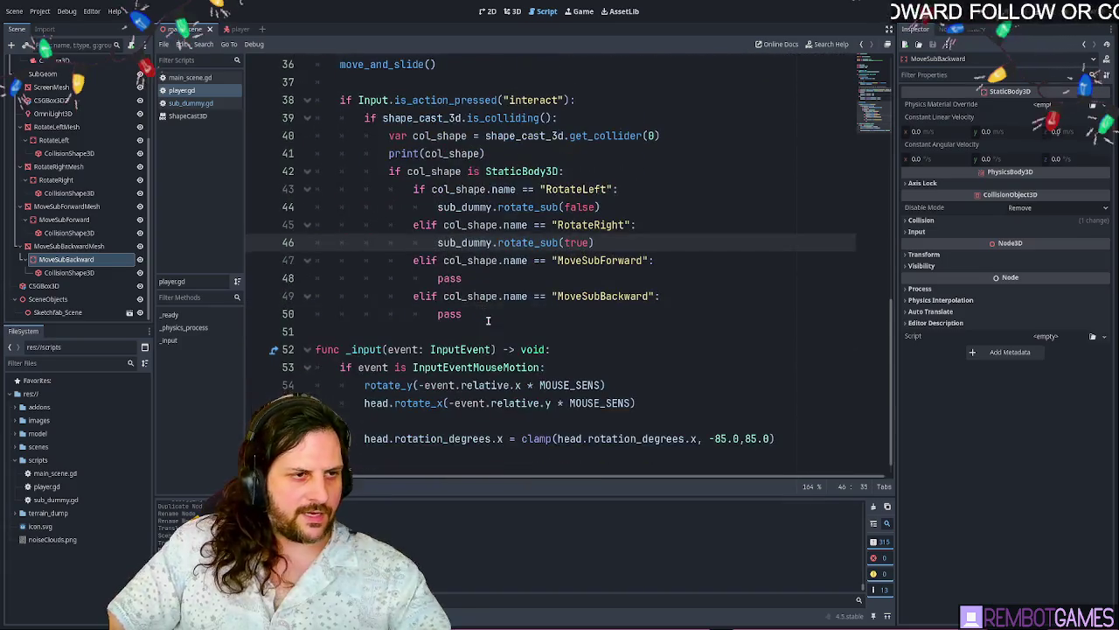
- Declare func move_sub(forward:bool = true): below rotate_sub in sub_dummy.gd
left_click(191, 104)
scroll(652, 257, "down", 4)
left_click(589, 459)
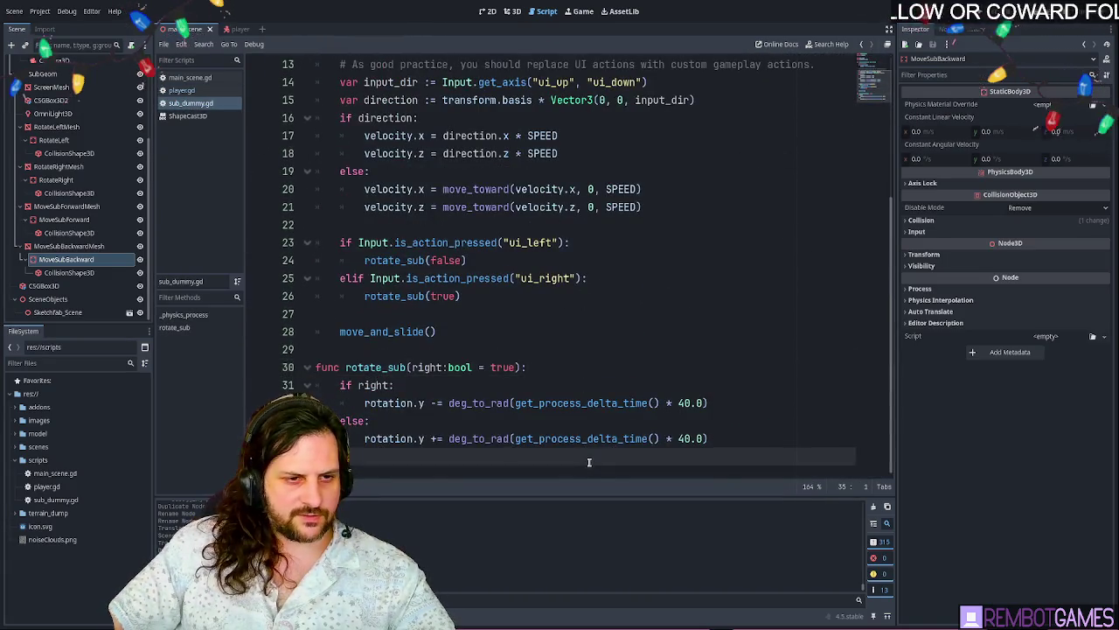
scroll(452, 268, "up", 4)
scroll(455, 272, "down", 2)
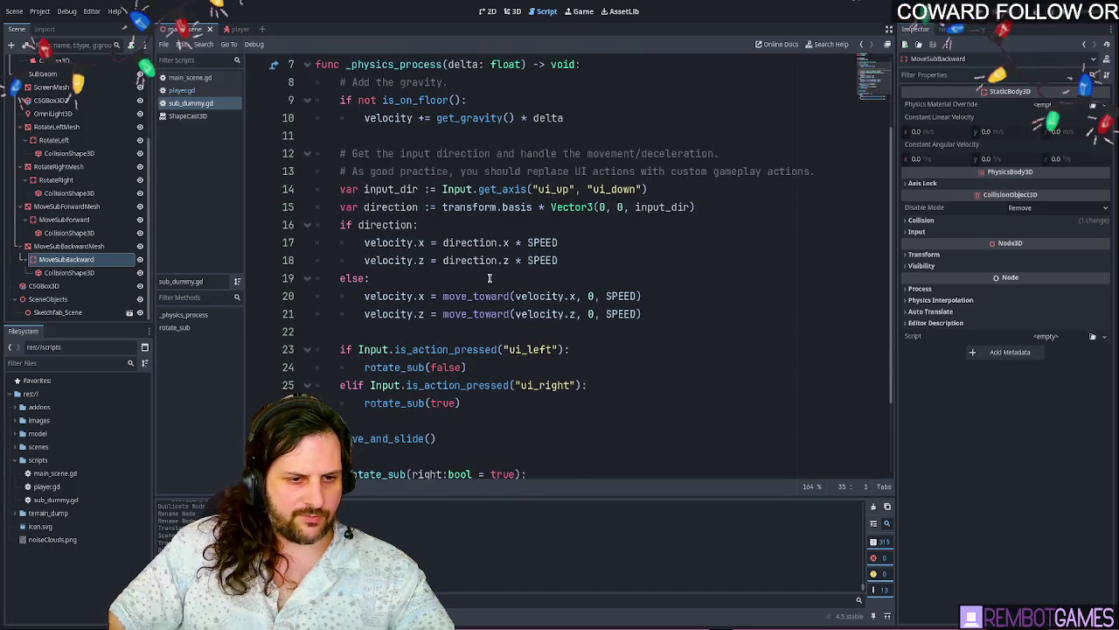
scroll(503, 270, "down", 2)
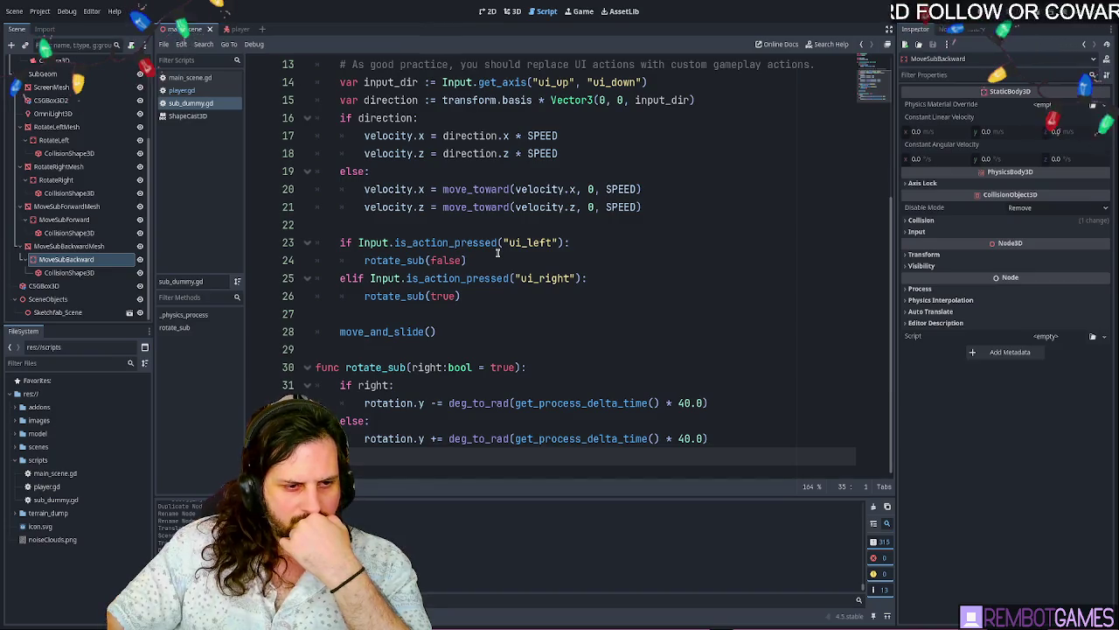
scroll(497, 256, "up", 4)
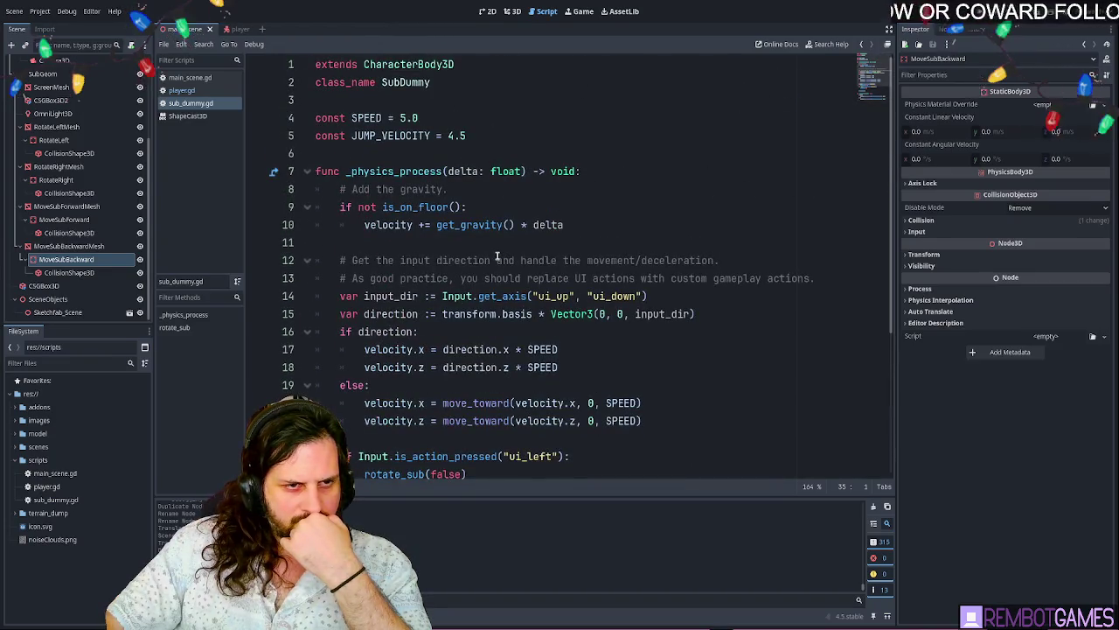
scroll(496, 255, "down", 2)
scroll(496, 255, "down", 2)
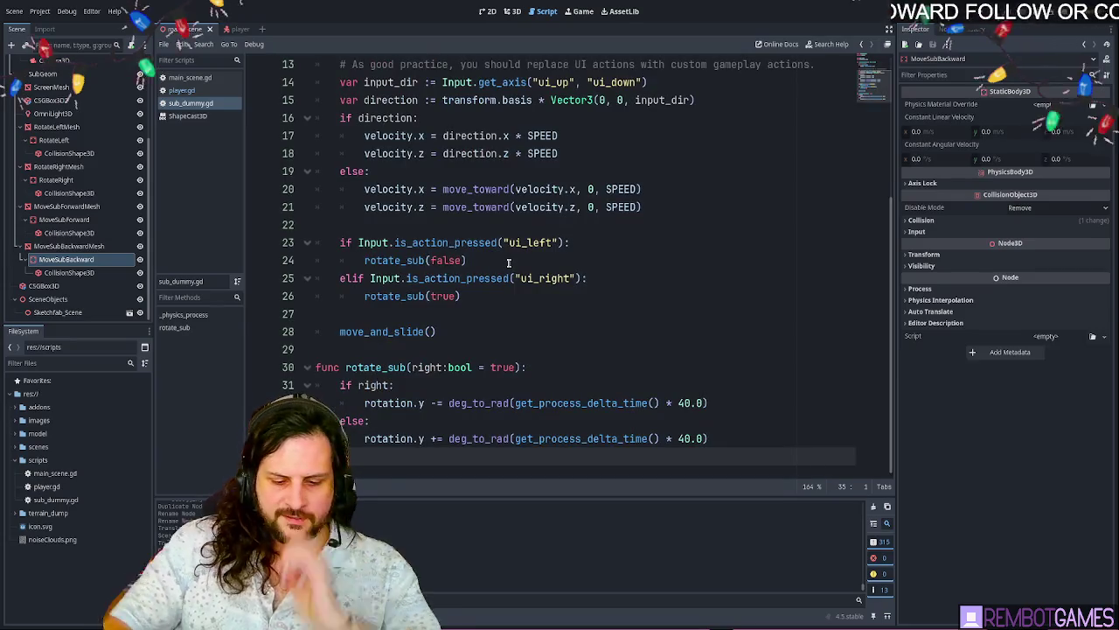
key("Return")
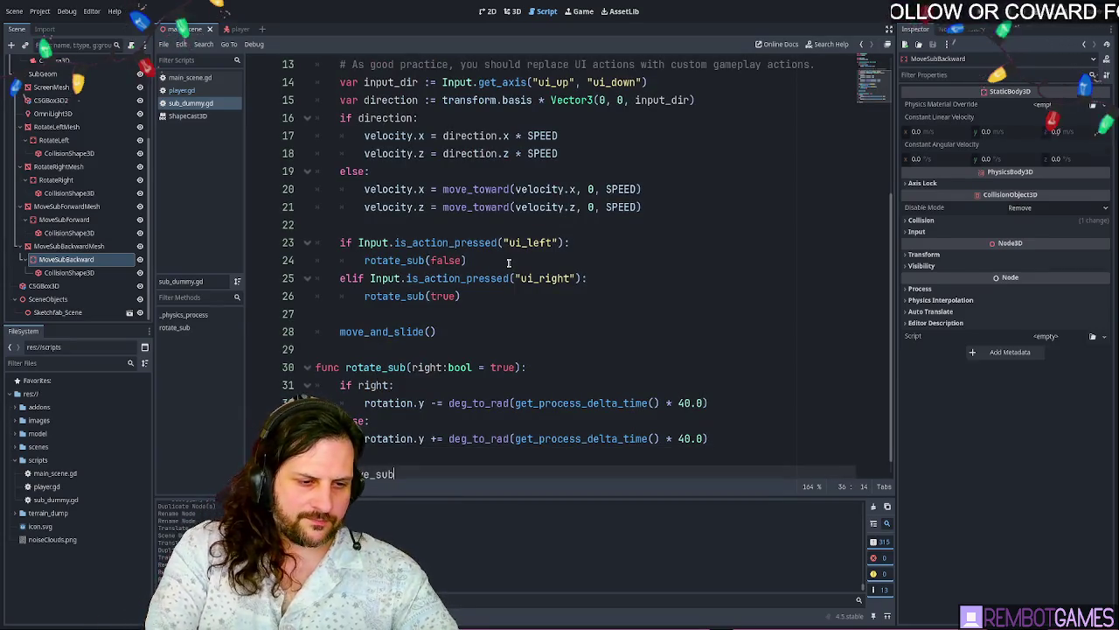
type("(fo")
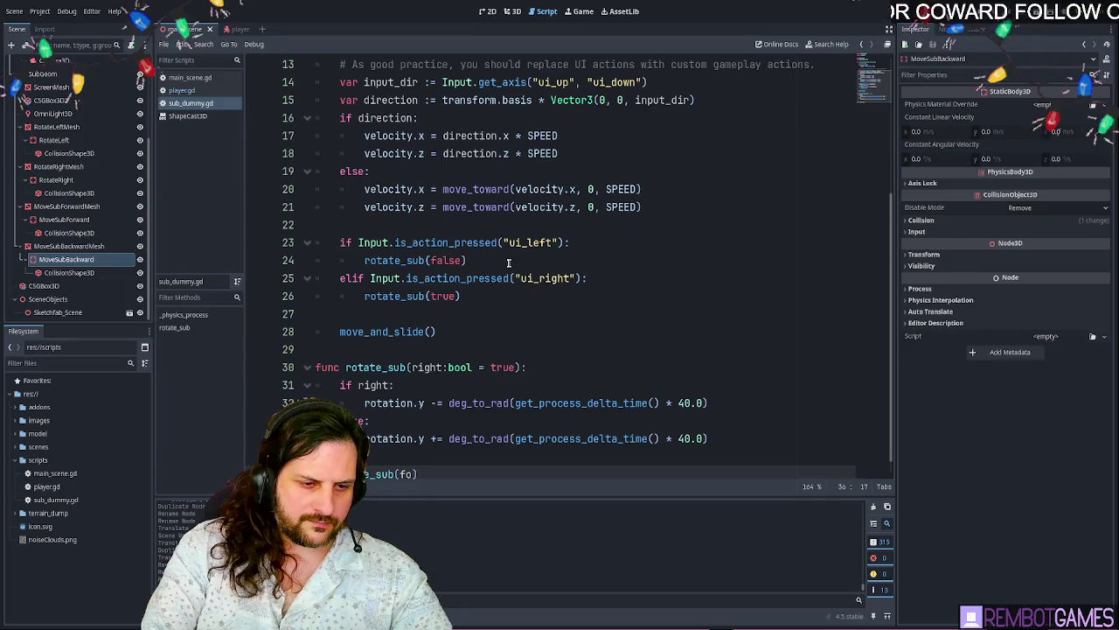
type("rward:")
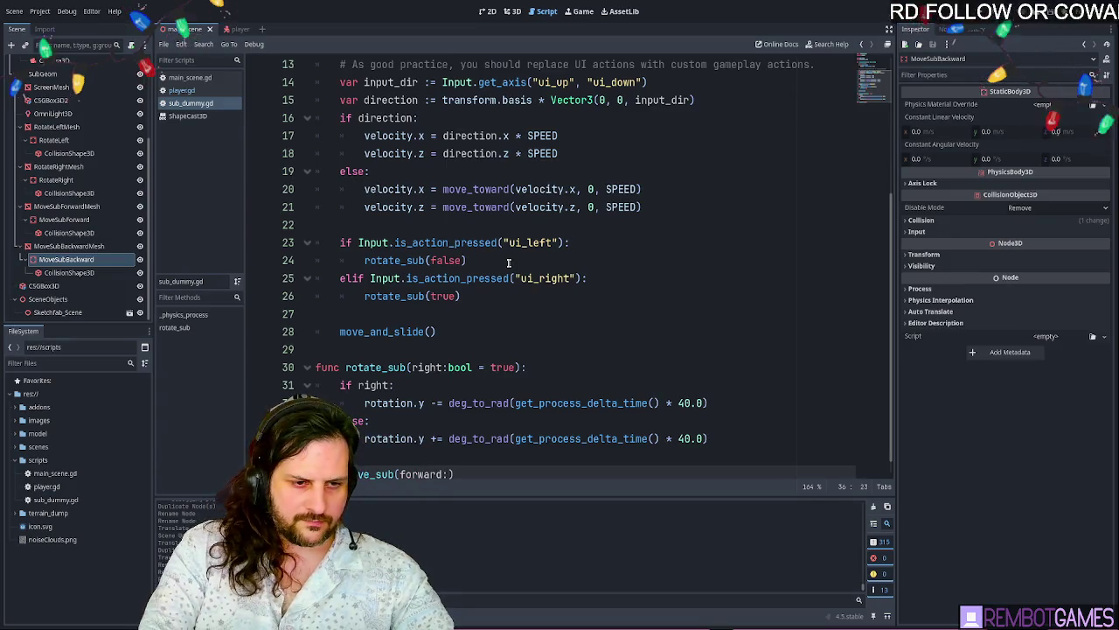
type("bool = true)")
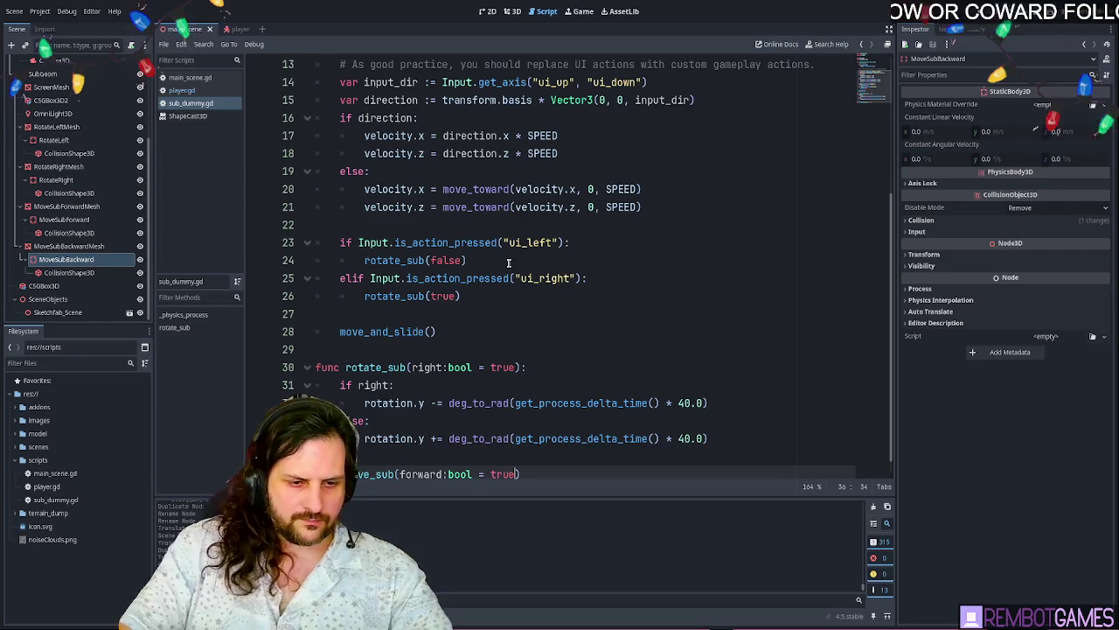
type(":")
key("Return")
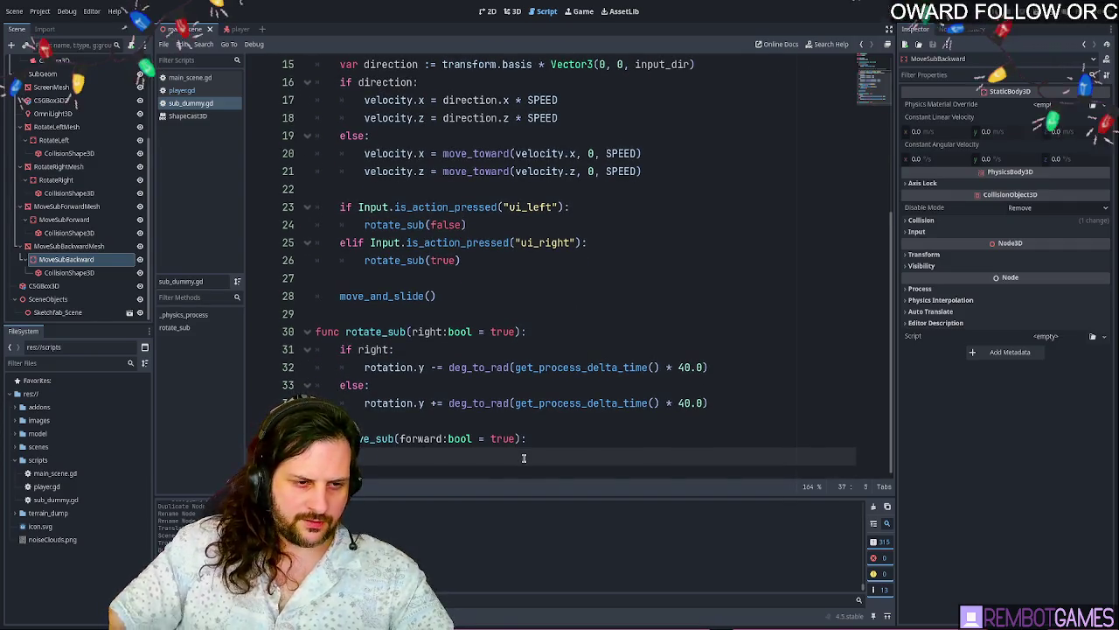
key("Return")
key("Return")
- Review the rotate_sub(true) call and ui_right input check in _physics_process
scroll(524, 457, "down", 2)
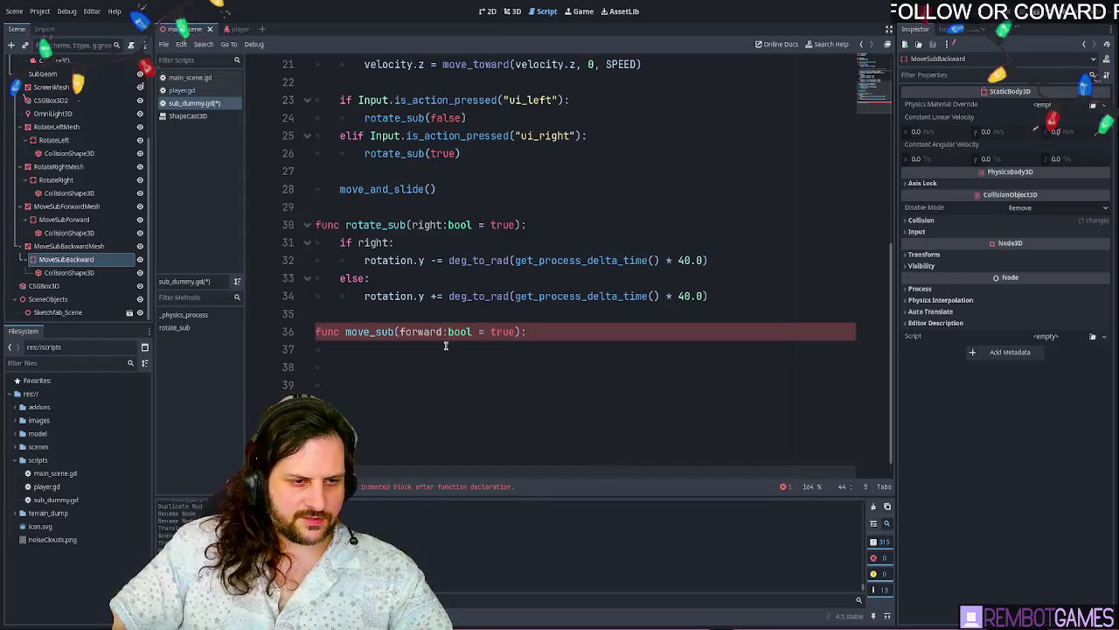
left_click(445, 349)
scroll(554, 371, "down", 1)
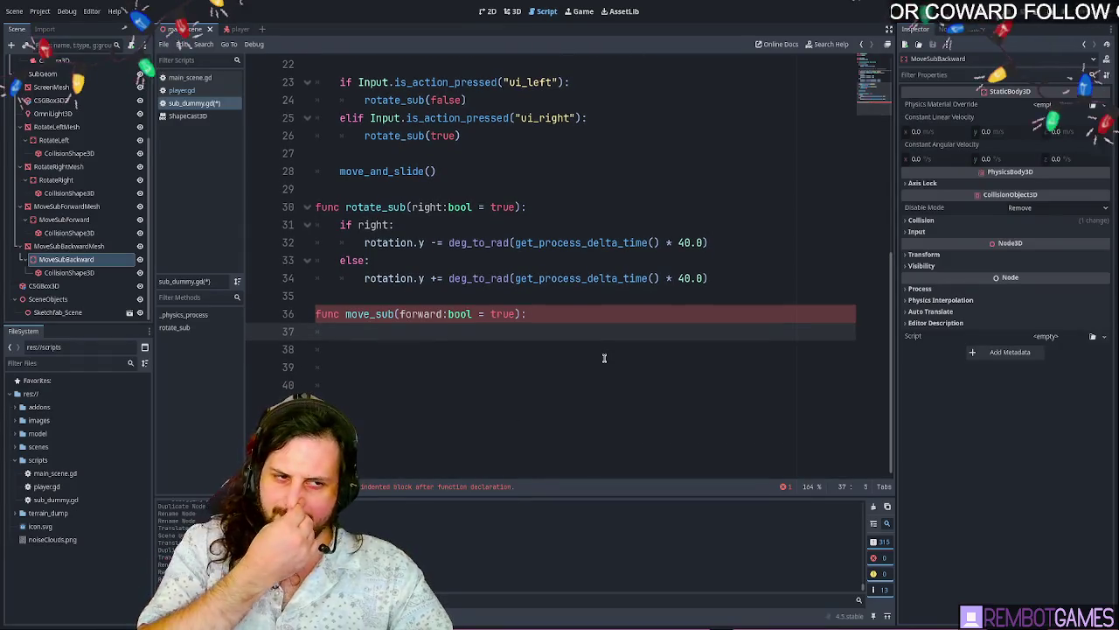
scroll(604, 357, "up", 6)
scroll(475, 268, "down", 3)
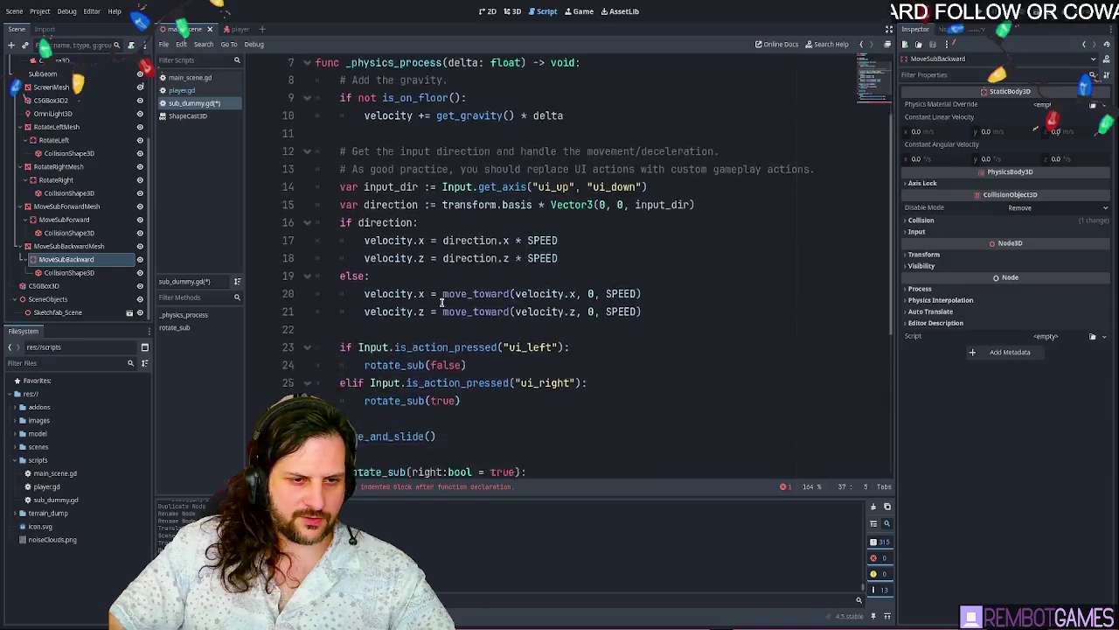
scroll(463, 264, "up", 1)
scroll(405, 251, "up", 2)
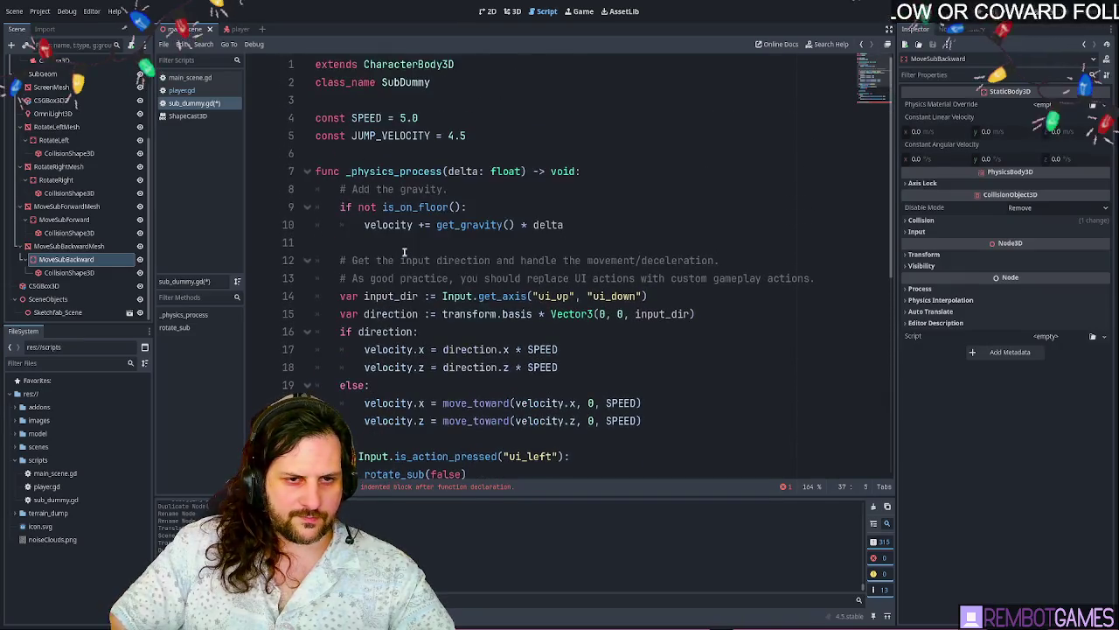
scroll(404, 252, "down", 6)
scroll(425, 328, "up", 7)
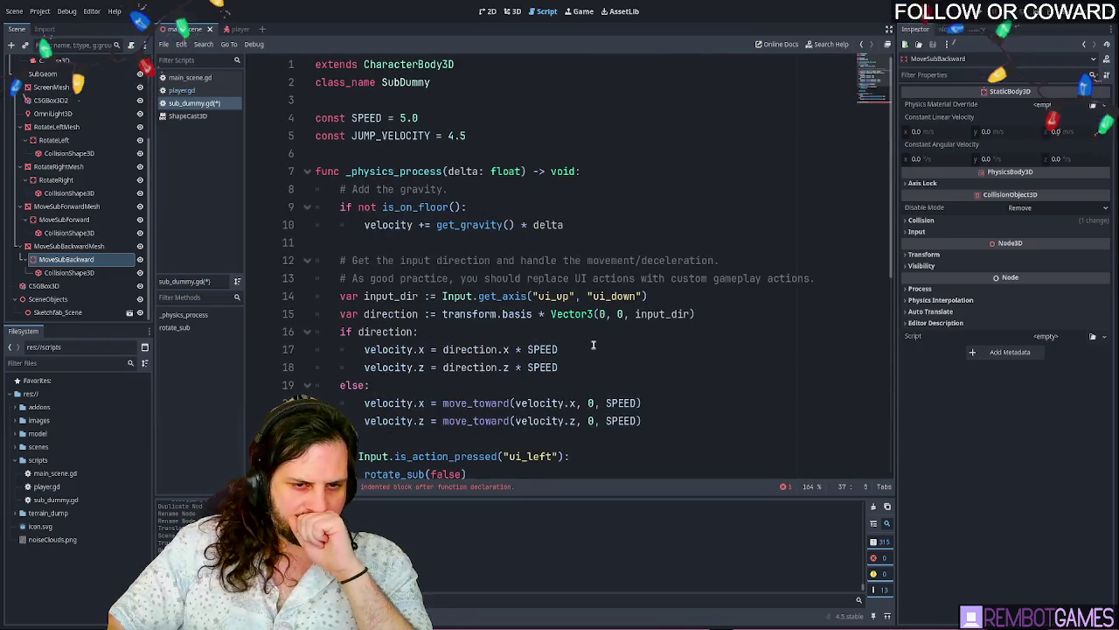
scroll(593, 344, "down", 4)
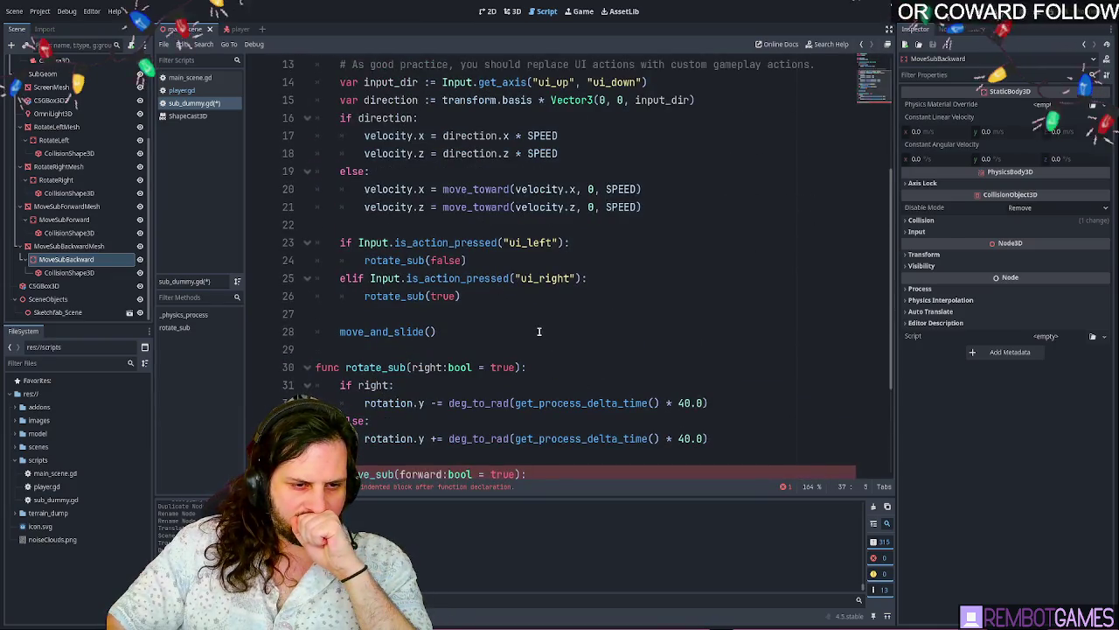
scroll(538, 332, "up", 4)
scroll(539, 332, "down", 2)
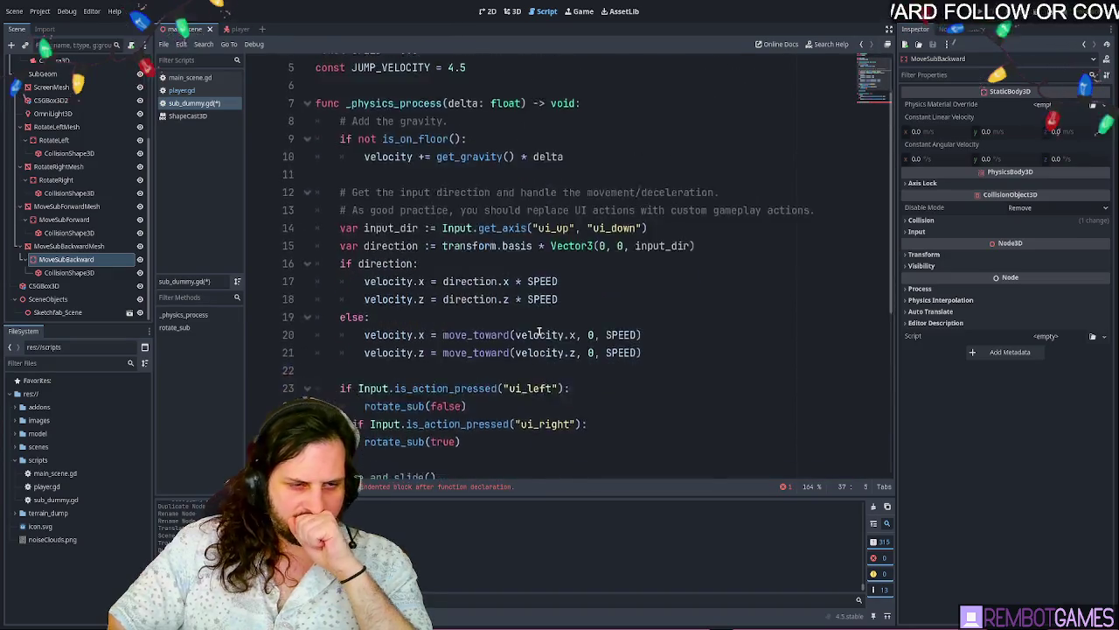
scroll(540, 332, "down", 2)
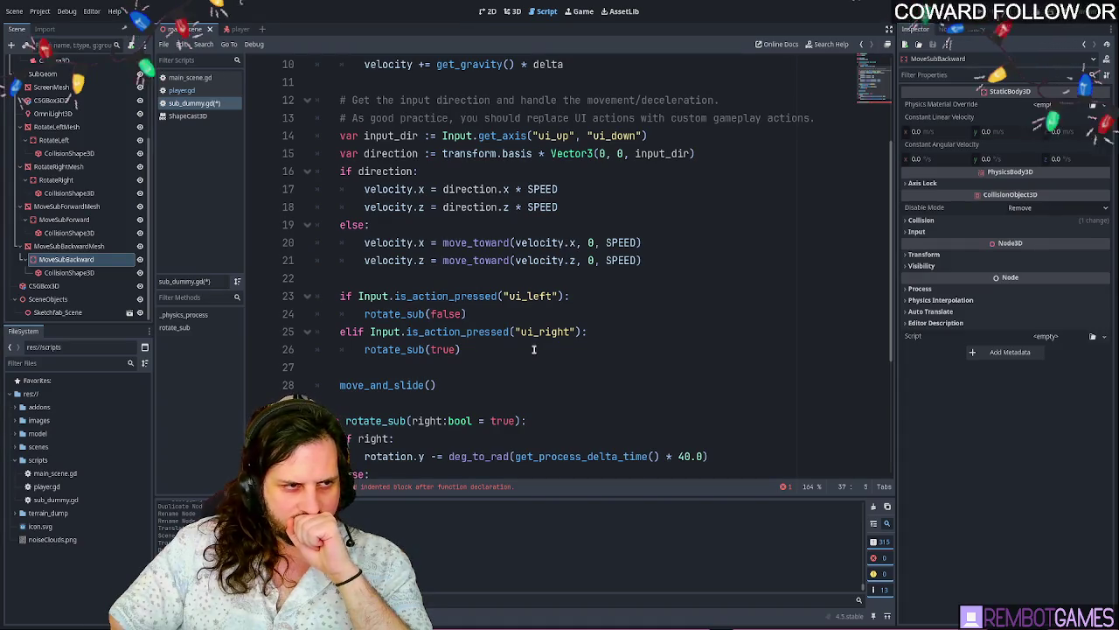
left_click(473, 348)
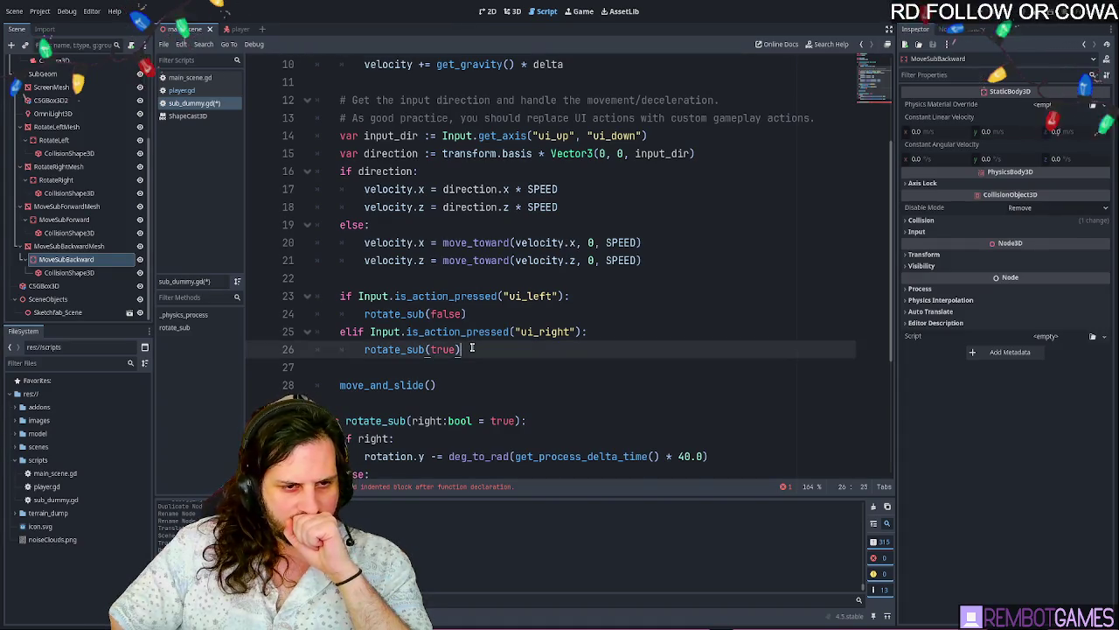
left_click(612, 336)
left_click(587, 347)
left_click(600, 334)
left_click(592, 349)
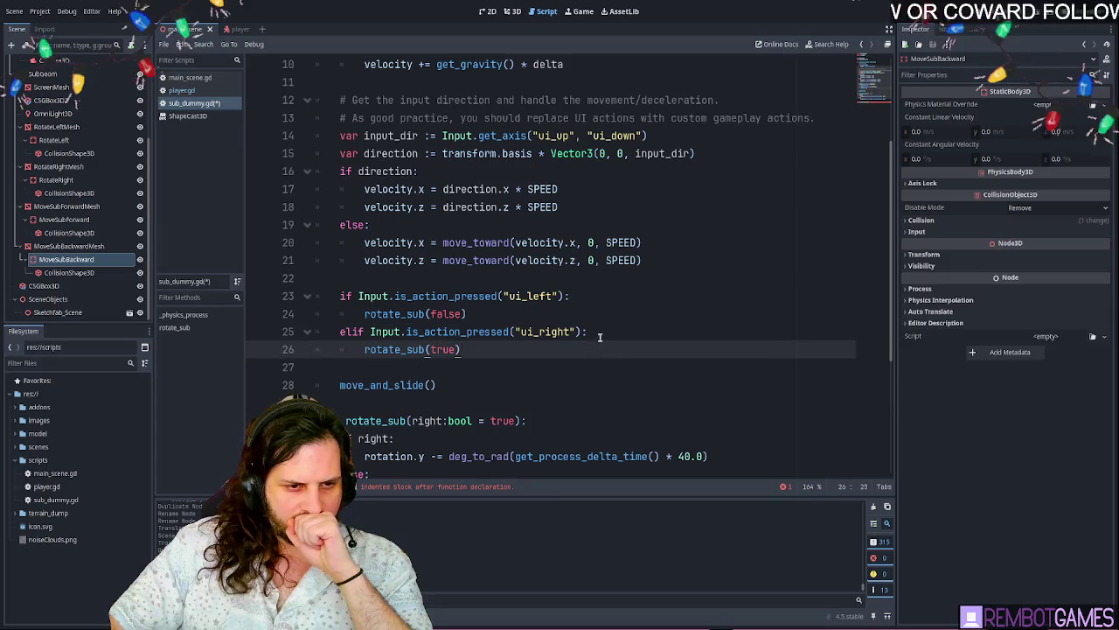
left_click(591, 336)
left_click(599, 346)
left_click(594, 334)
left_click(580, 349)
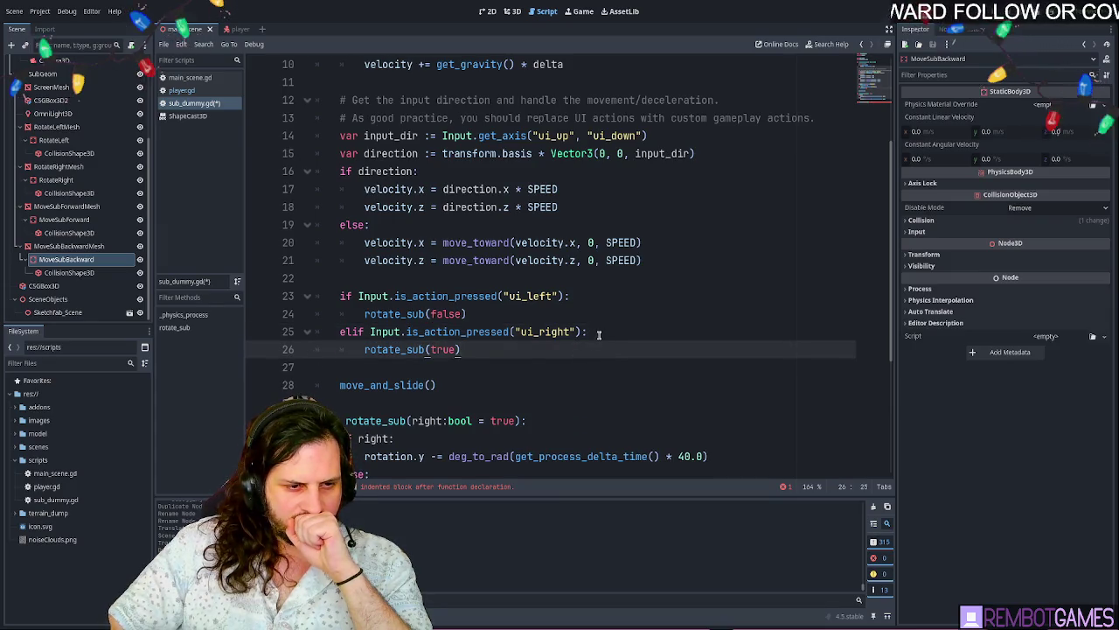
left_click(599, 335)
scroll(595, 334, "down", 4)
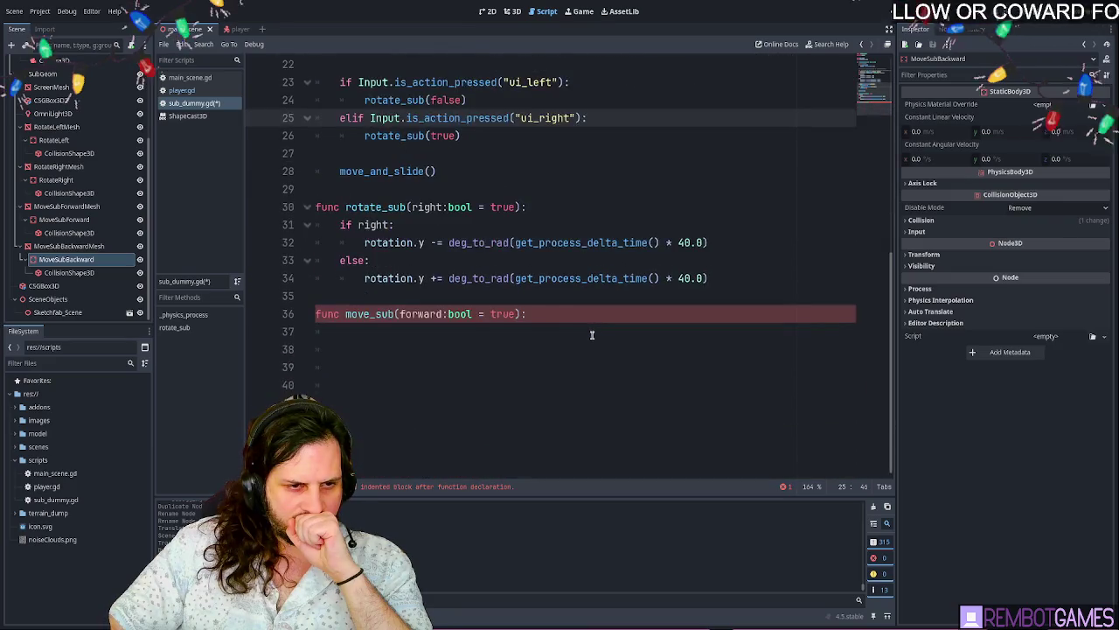
scroll(575, 342, "up", 3)
scroll(565, 382, "down", 3)
left_click(553, 336)
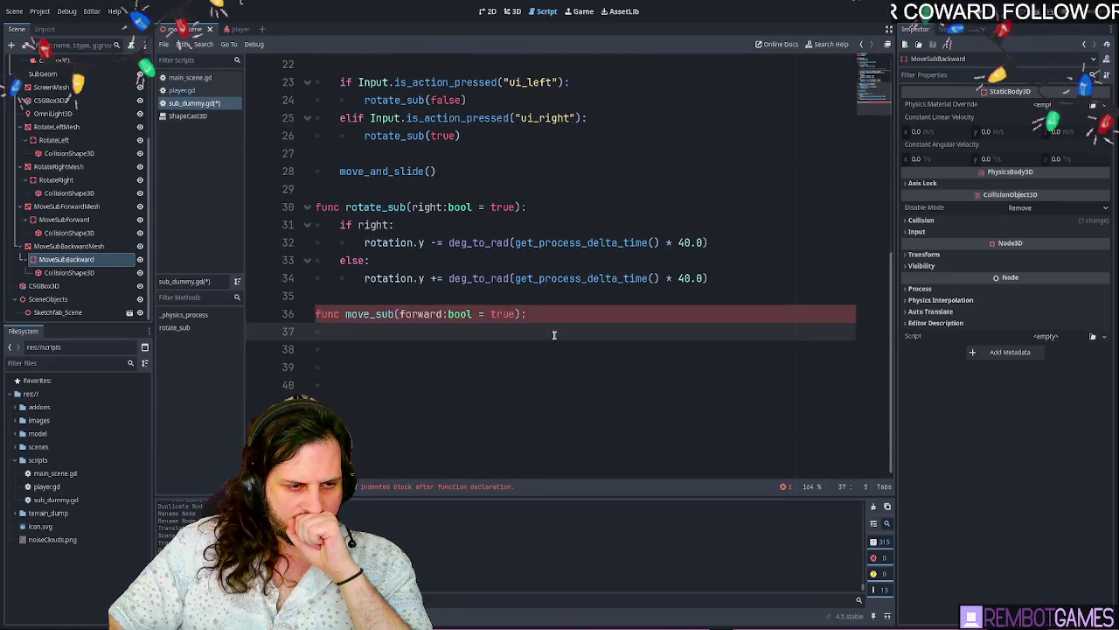
- Study the input_dir line and lines 10 and 17 of sub_dummy.gd
scroll(554, 318, "up", 5)
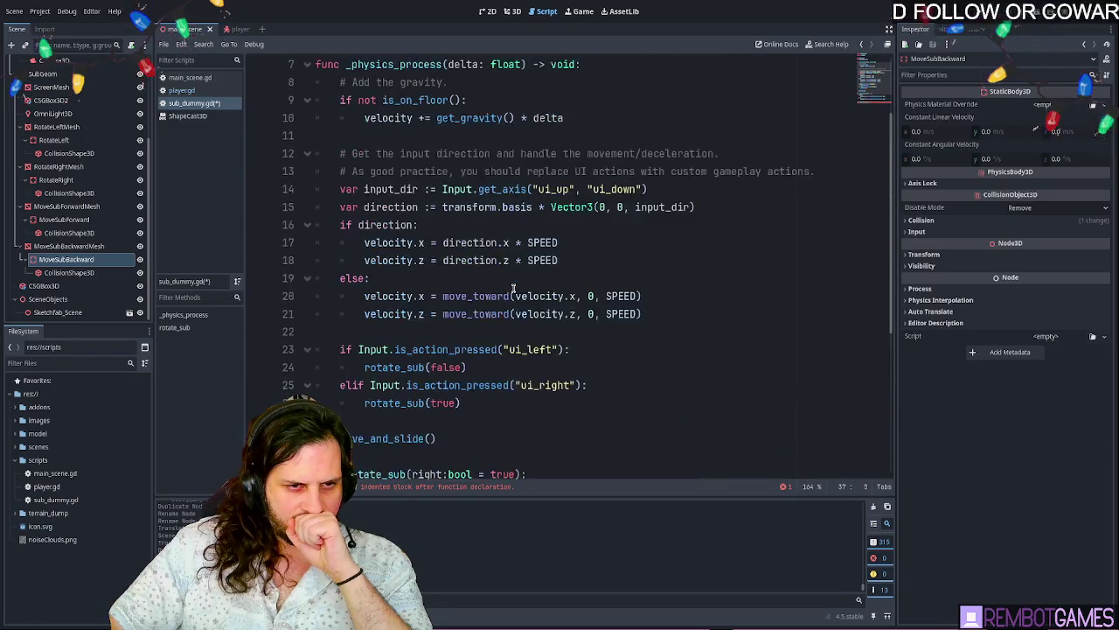
scroll(514, 289, "up", 1)
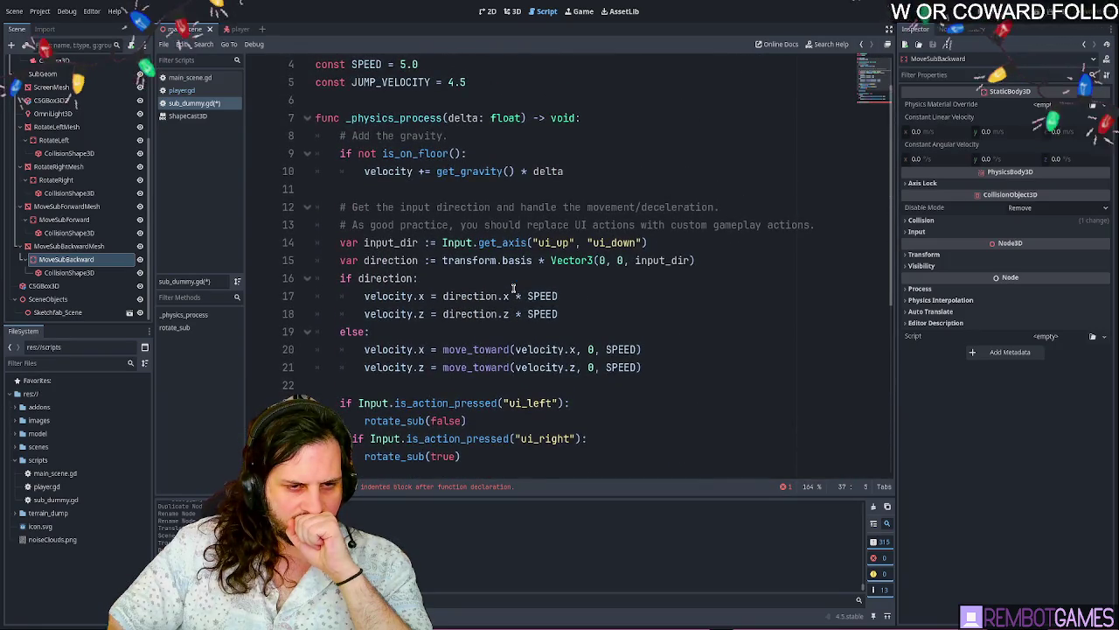
left_click(336, 243)
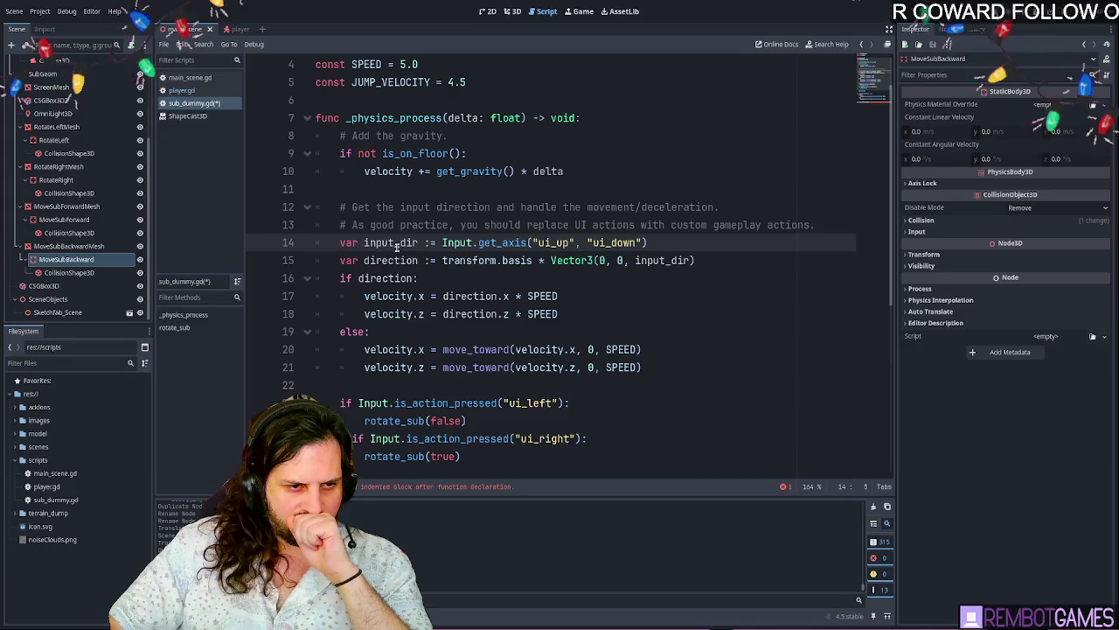
scroll(398, 247, "up", 1)
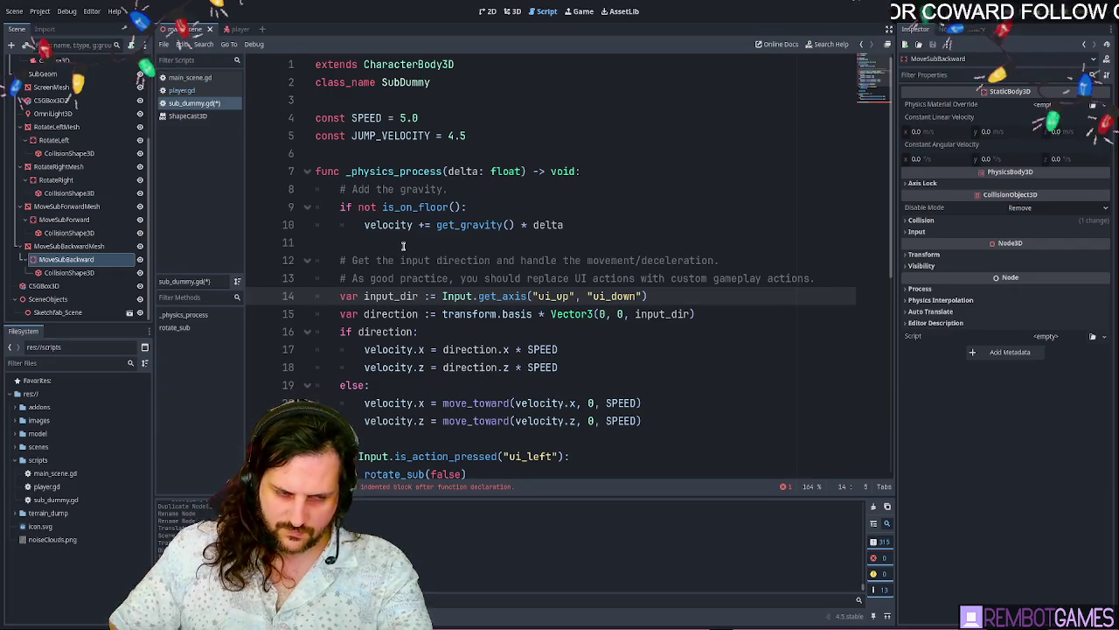
scroll(558, 219, "down", 1)
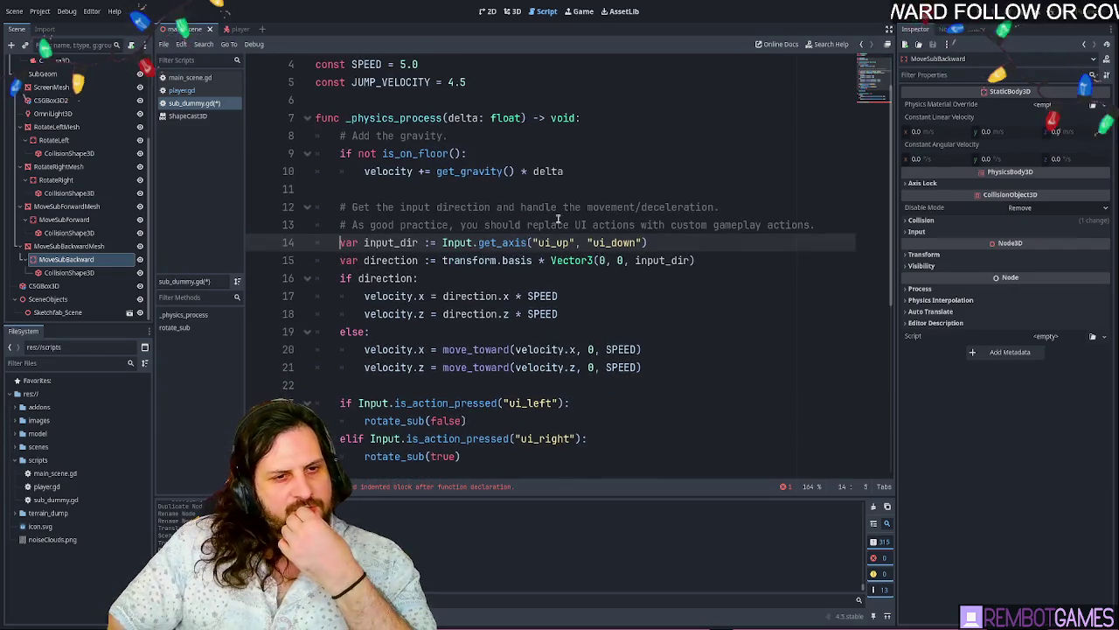
left_click(583, 171)
scroll(598, 186, "down", 2)
left_click(585, 190)
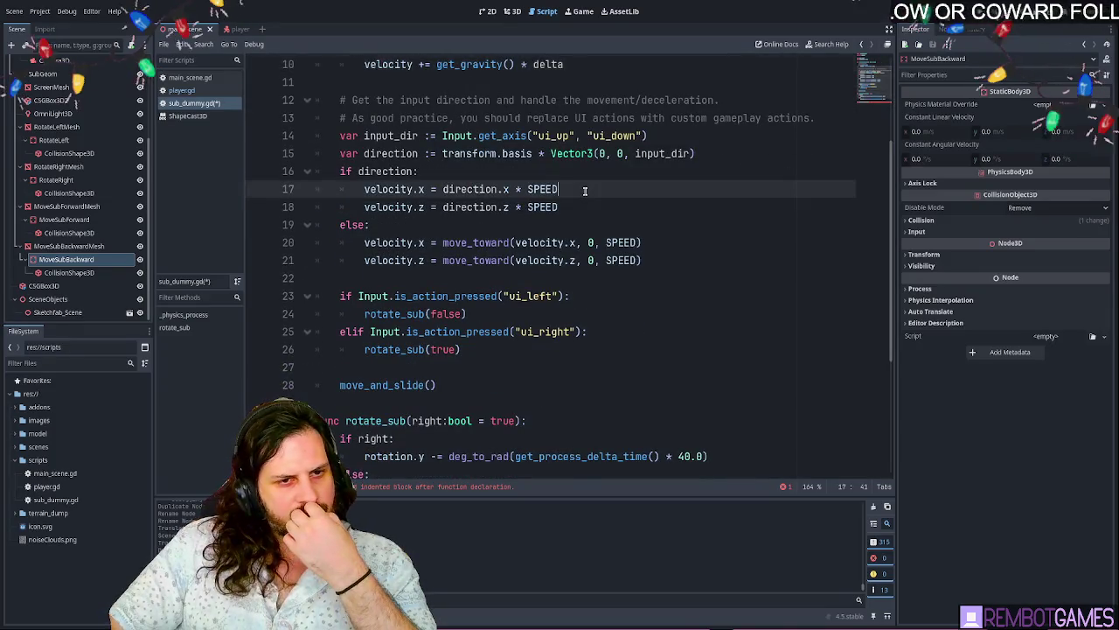
scroll(589, 194, "down", 2)
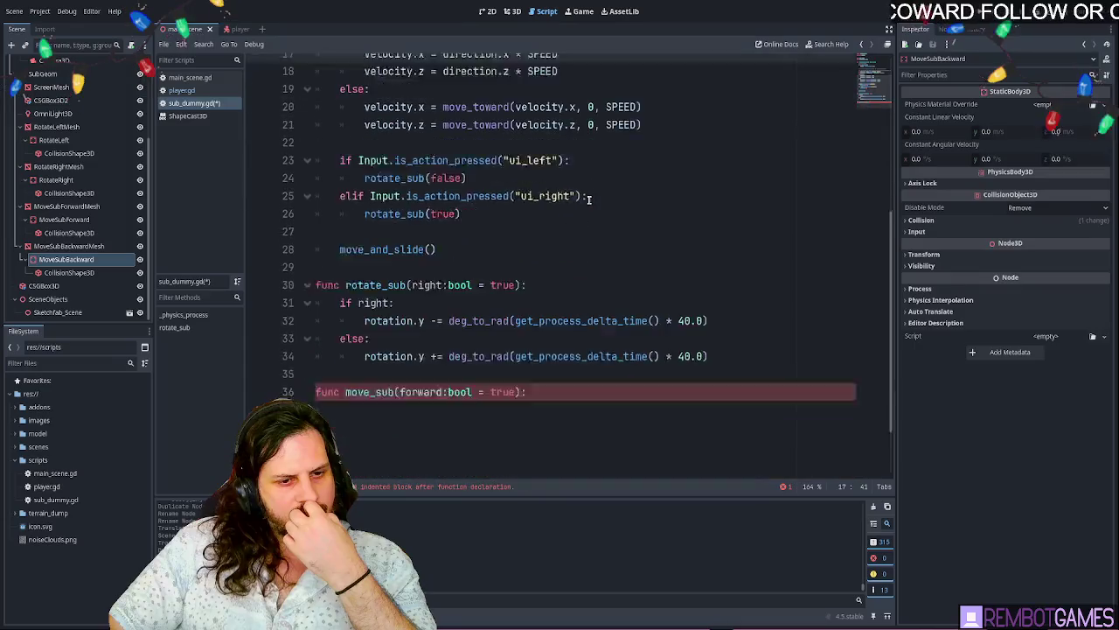
scroll(589, 201, "up", 1)
scroll(589, 203, "down", 2)
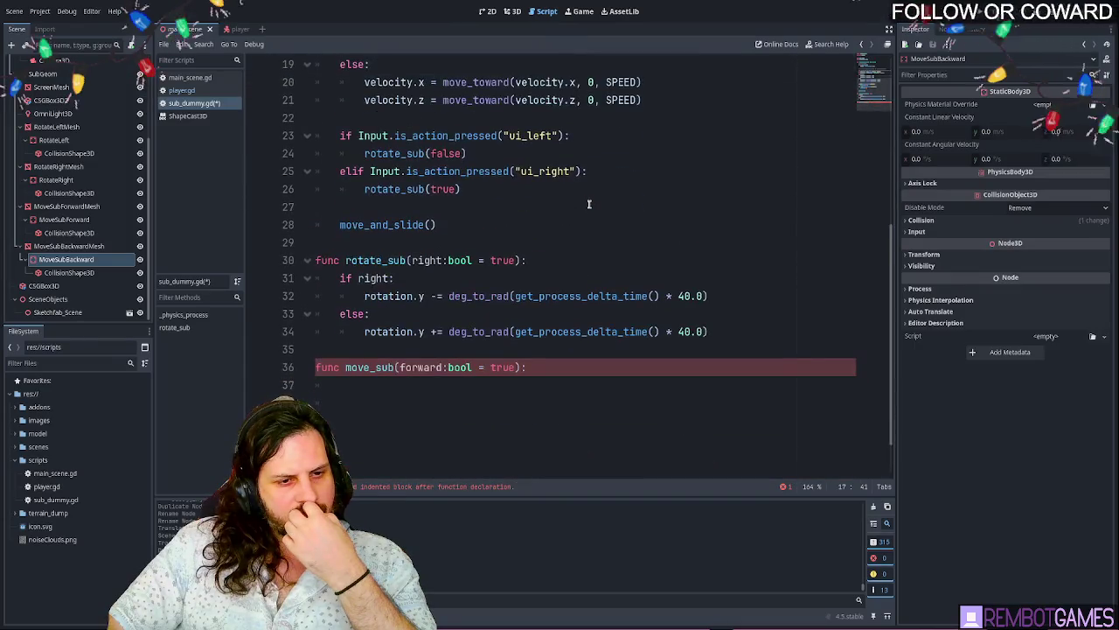
scroll(574, 246, "up", 4)
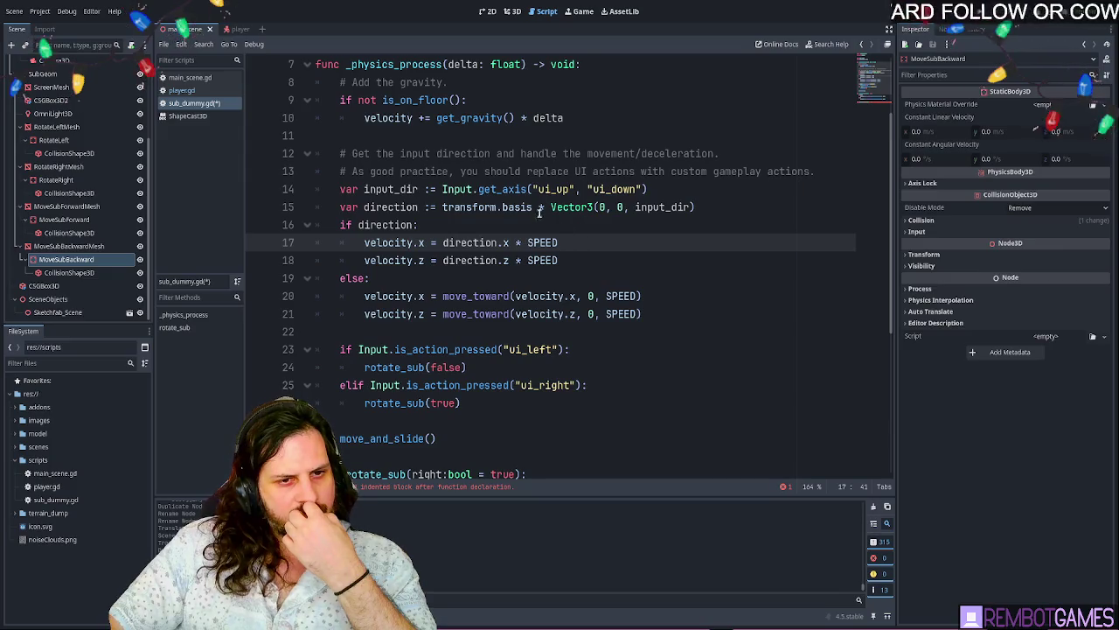
triple_click(539, 212)
left_click_drag(539, 212, 540, 235)
left_click(541, 230)
triple_click(530, 191)
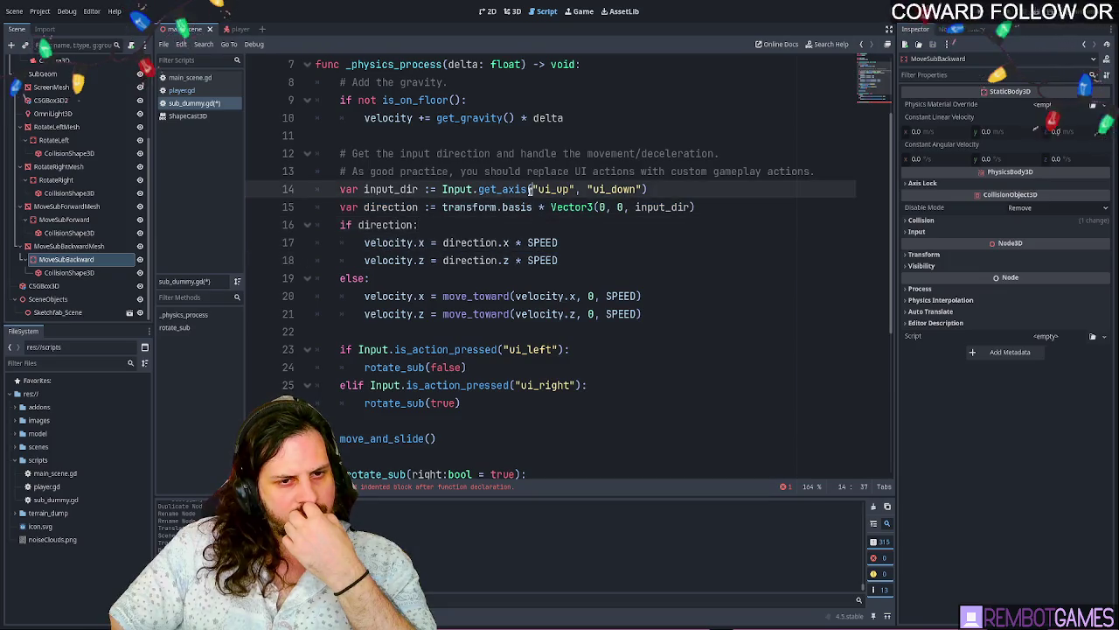
left_click_drag(530, 190, 566, 310)
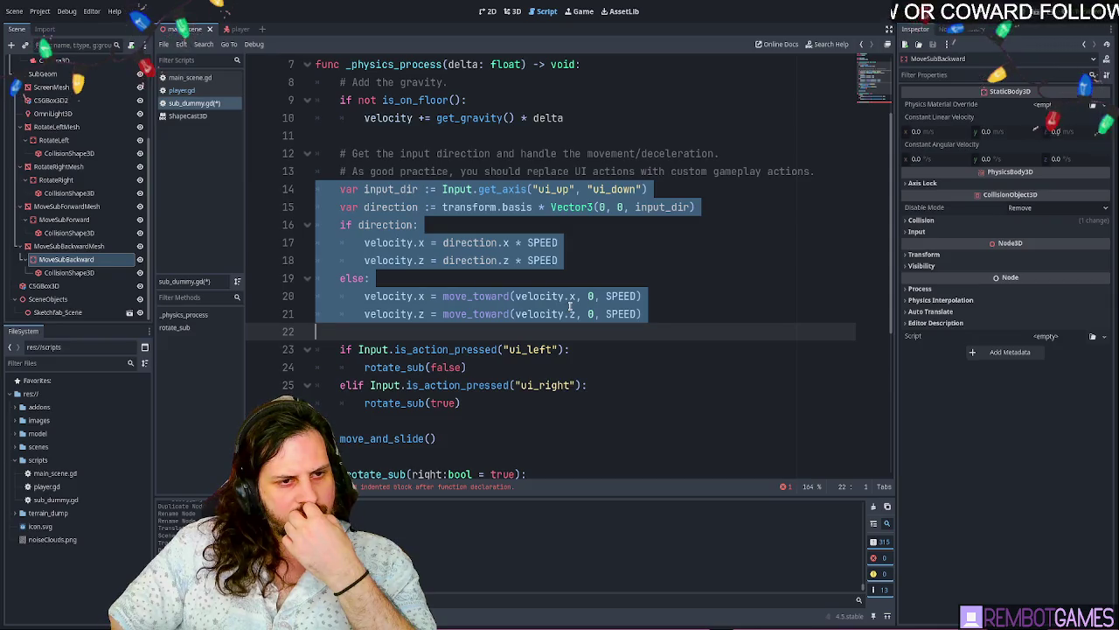
left_click(513, 201)
triple_click(505, 225)
left_click_drag(505, 225, 523, 260)
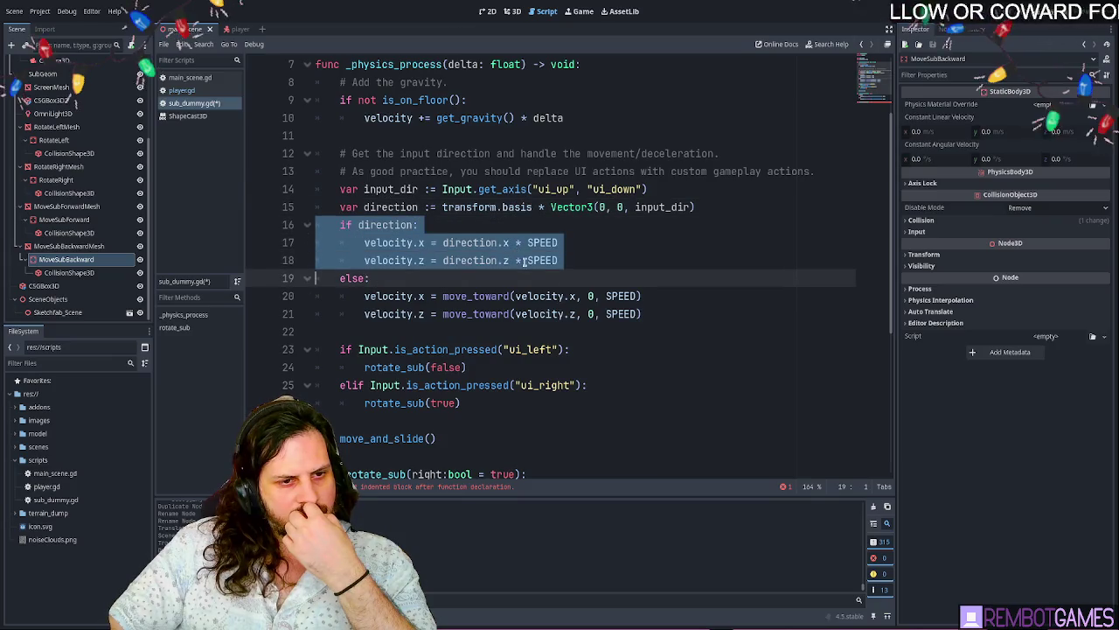
left_click(523, 260)
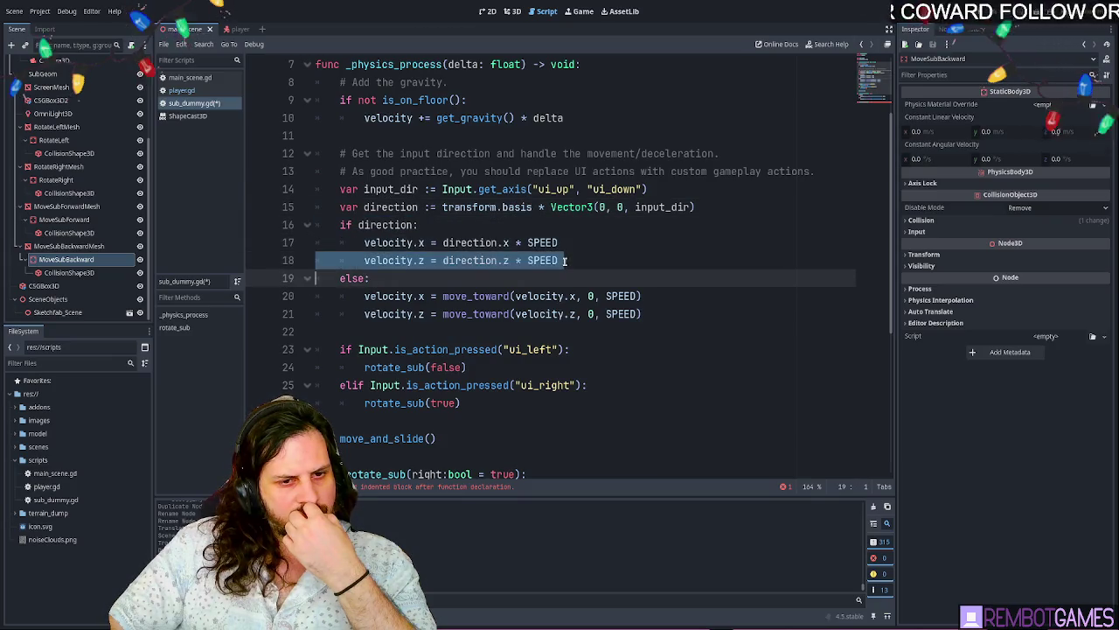
double_click(542, 260)
left_click(530, 296)
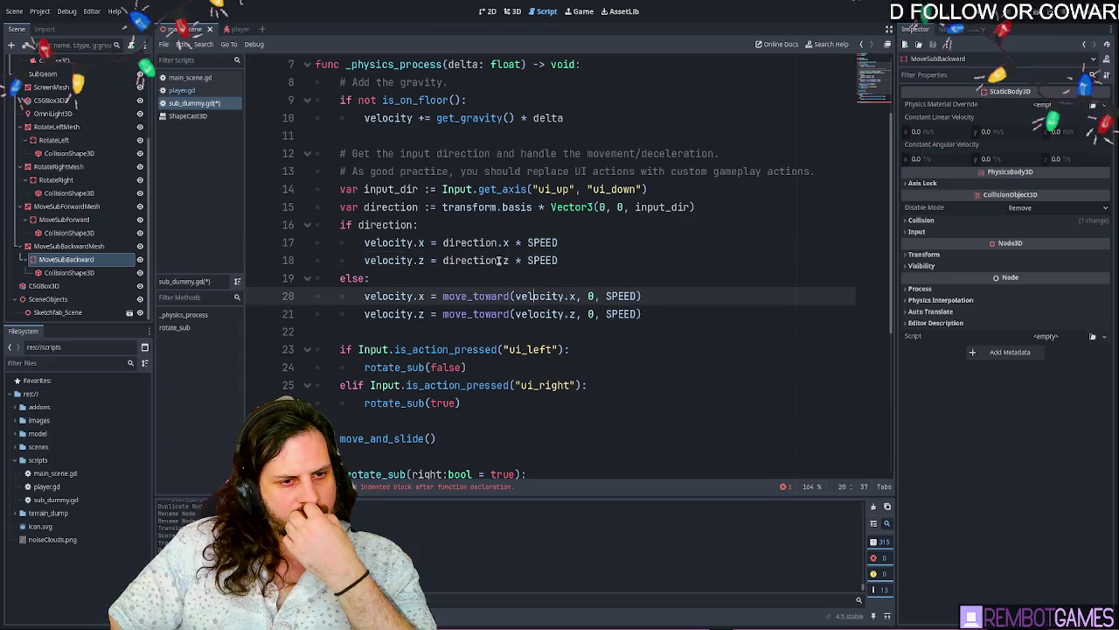
double_click(499, 260)
left_click(495, 242)
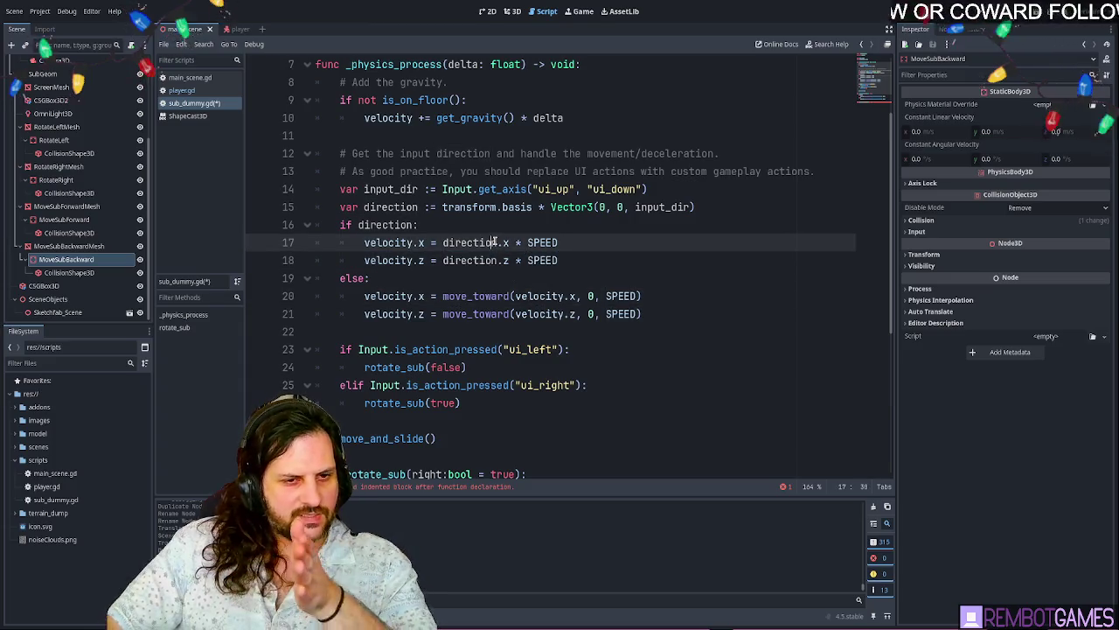
left_click(530, 221)
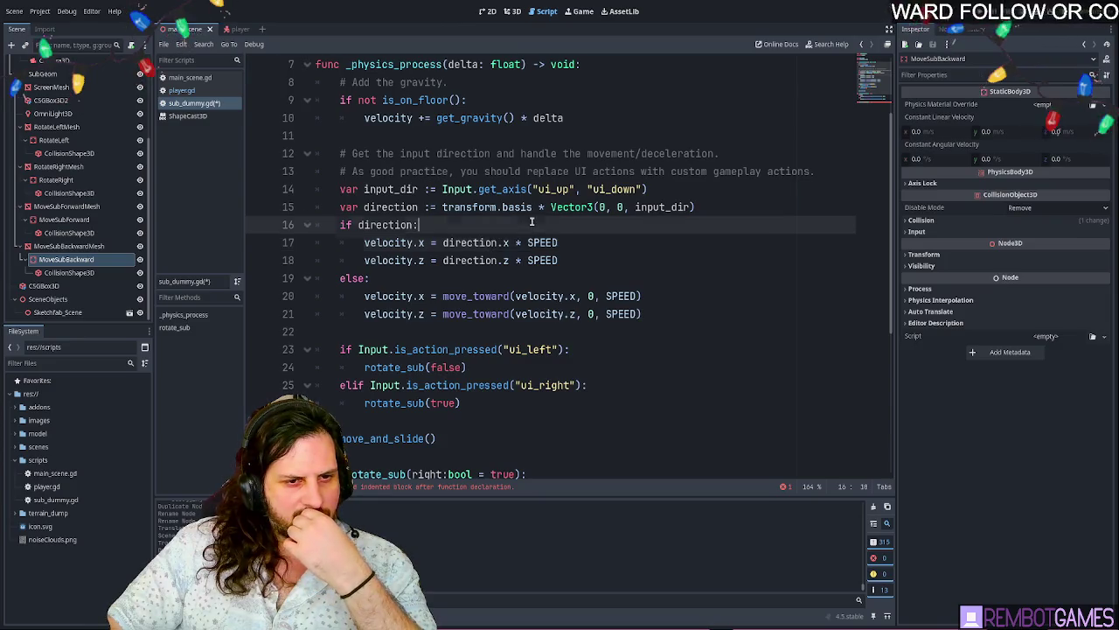
left_click(566, 242)
mouse_move(570, 242)
left_mouse_down()
mouse_move(213, 254)
mouse_move(208, 242)
left_mouse_up()
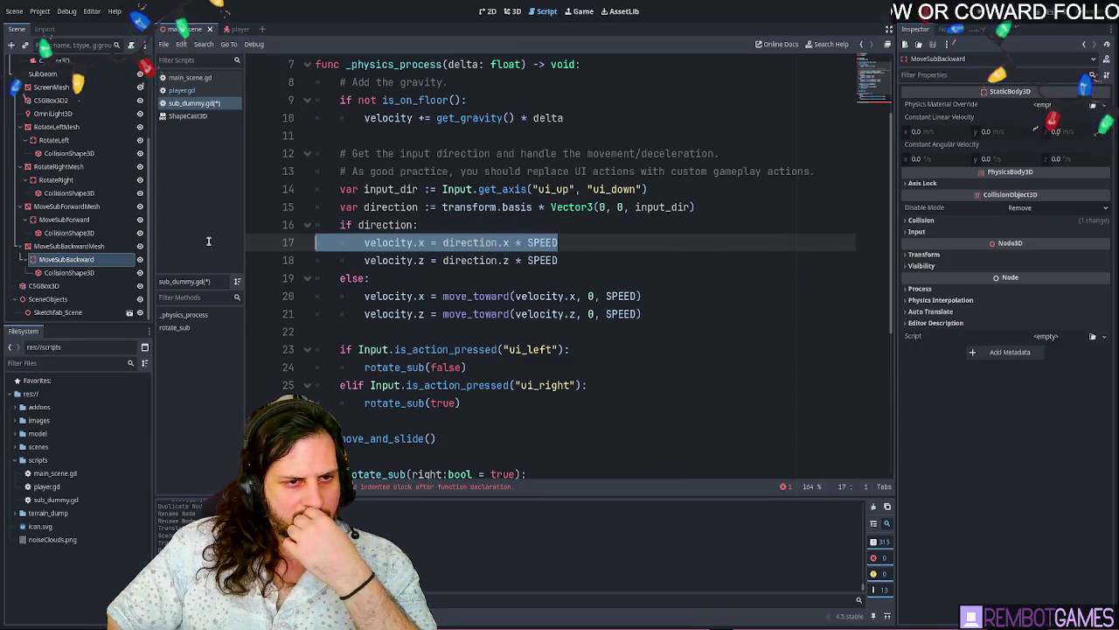
double_click(394, 187)
left_click(394, 207)
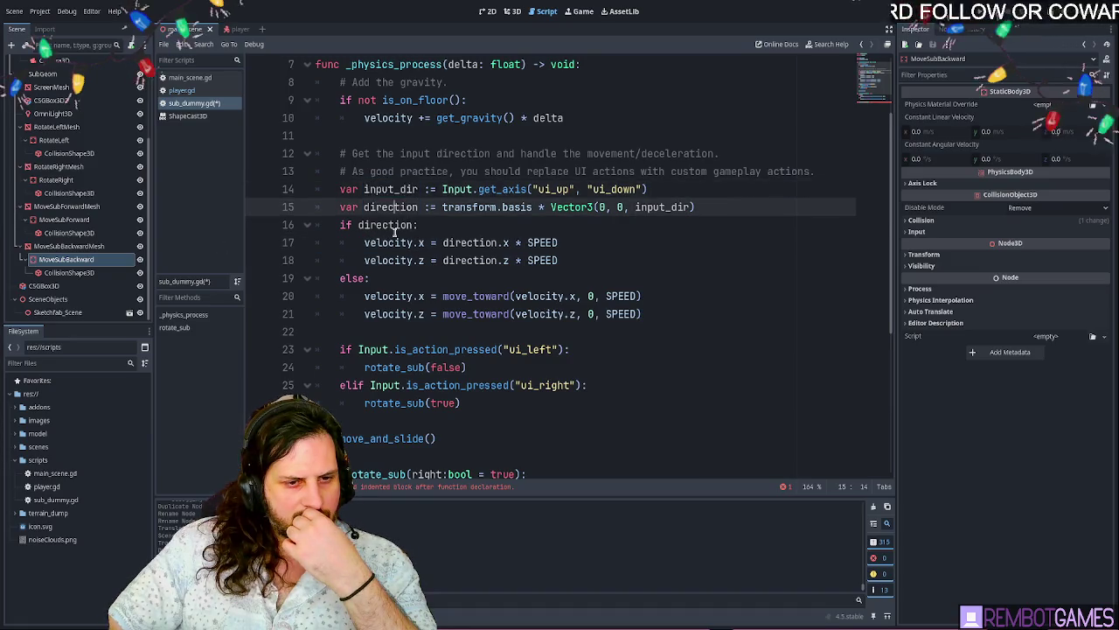
scroll(393, 236, "down", 5)
left_click(551, 313)
left_click(557, 332)
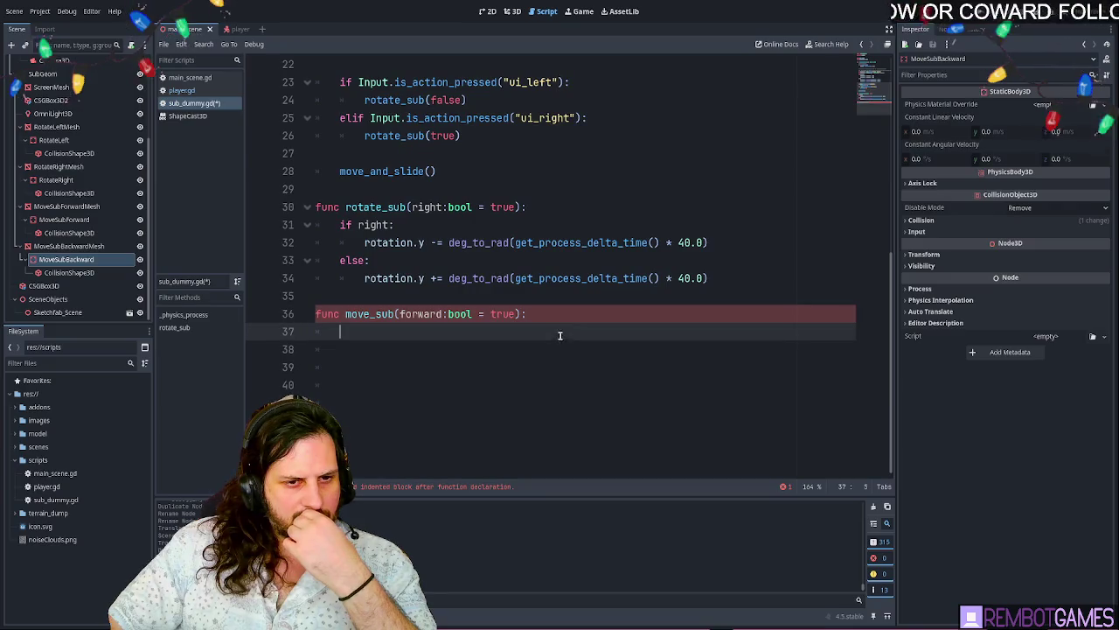
left_click(563, 314)
left_click(563, 330)
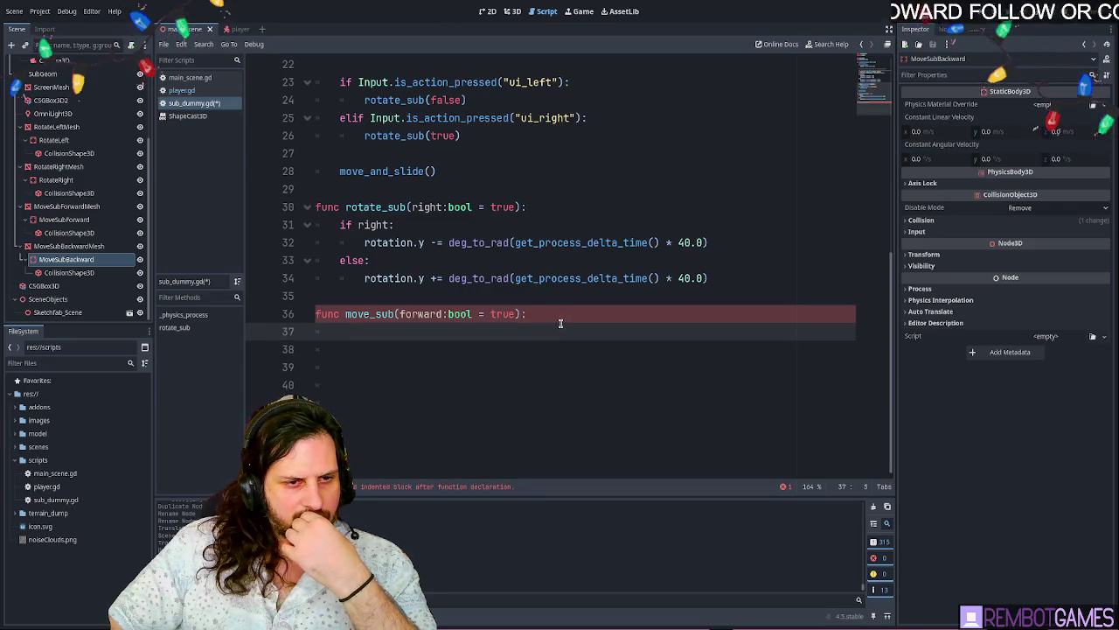
scroll(561, 323, "up", 3)
scroll(536, 292, "up", 2)
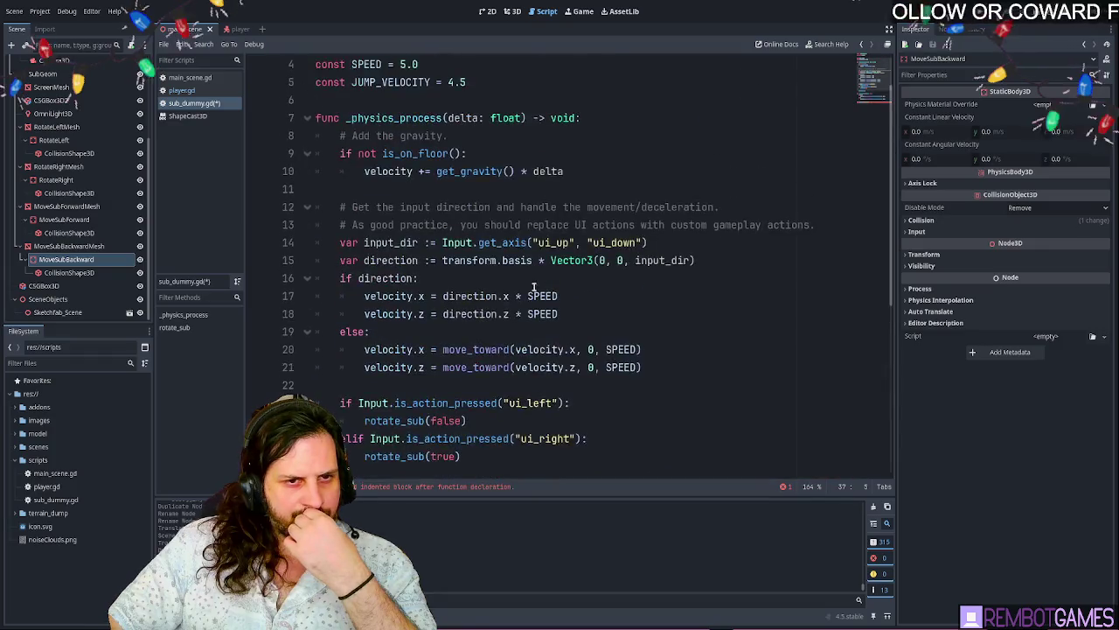
scroll(534, 284, "down", 6)
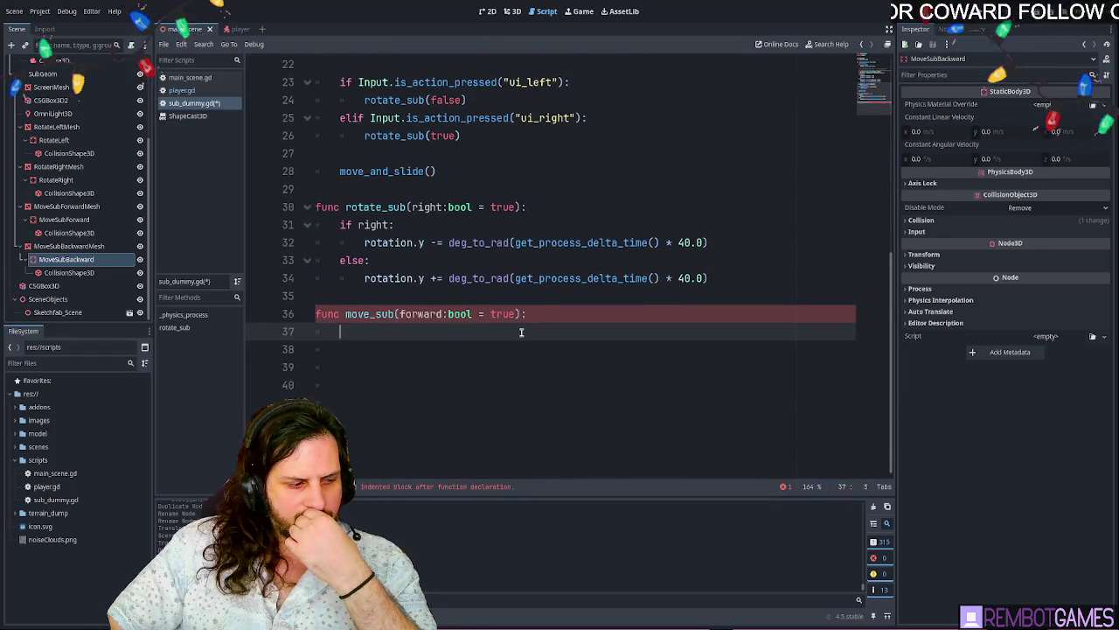
scroll(522, 332, "up", 5)
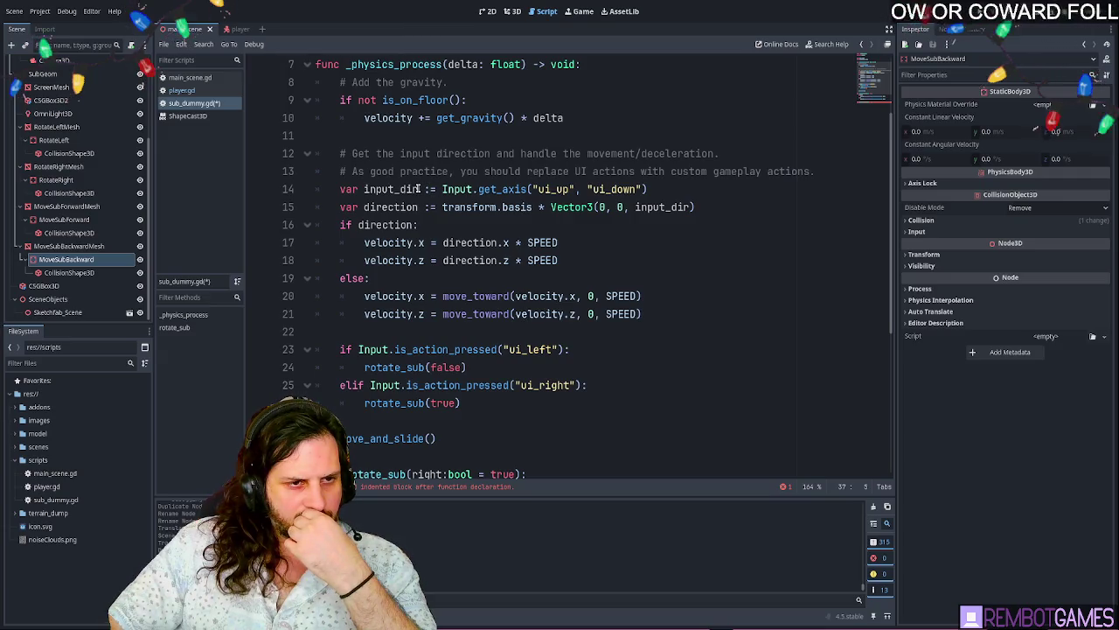
scroll(418, 188, "up", 2)
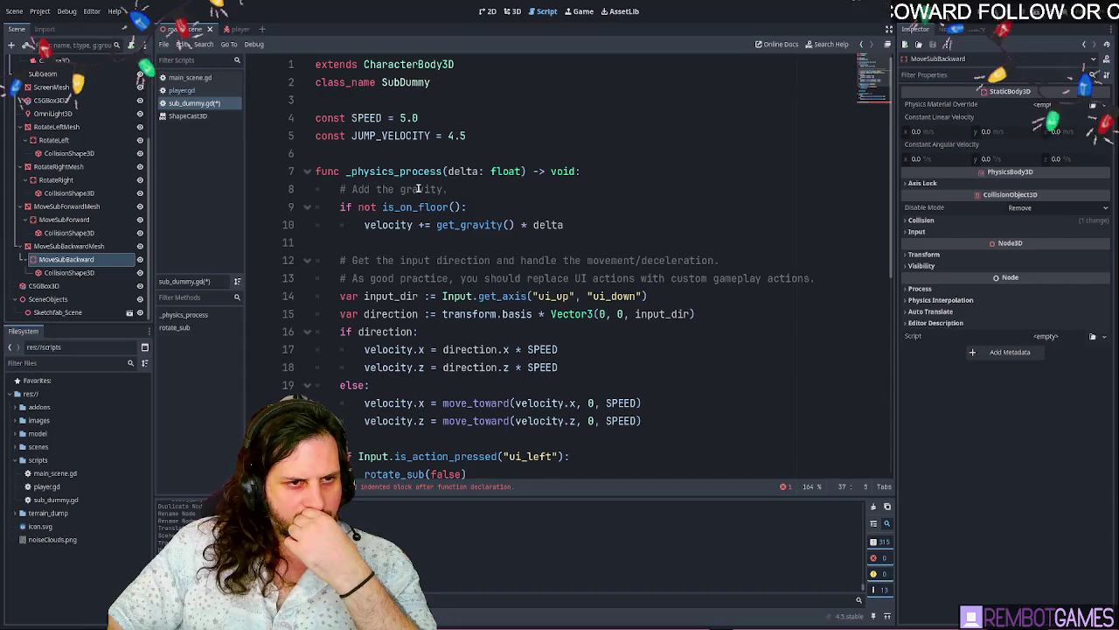
scroll(418, 188, "down", 3)
scroll(418, 188, "down", 2)
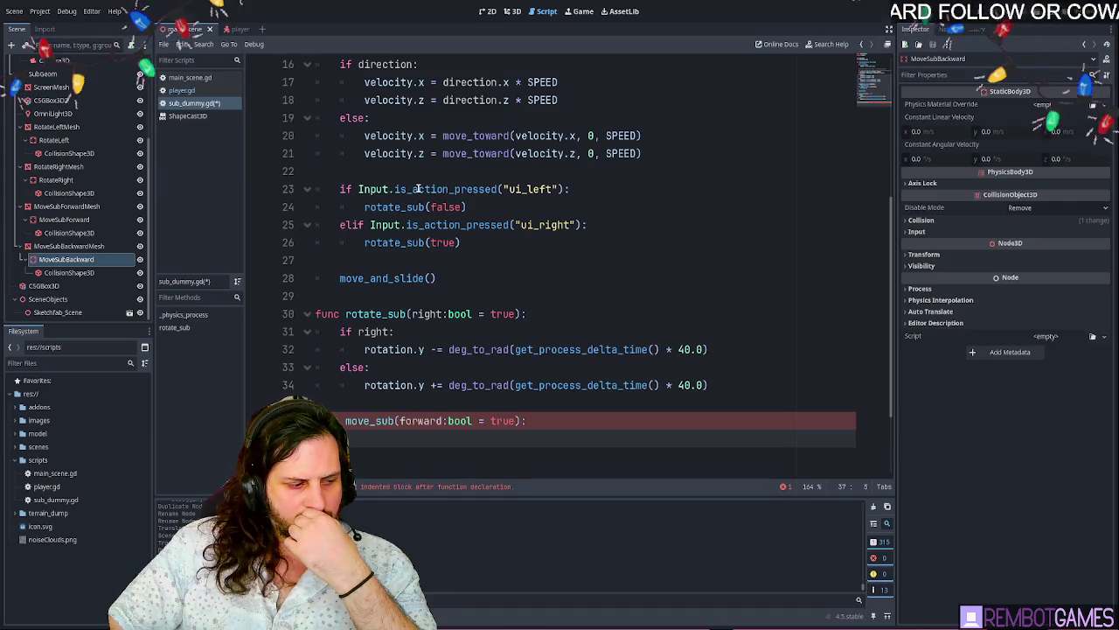
scroll(418, 188, "down", 1)
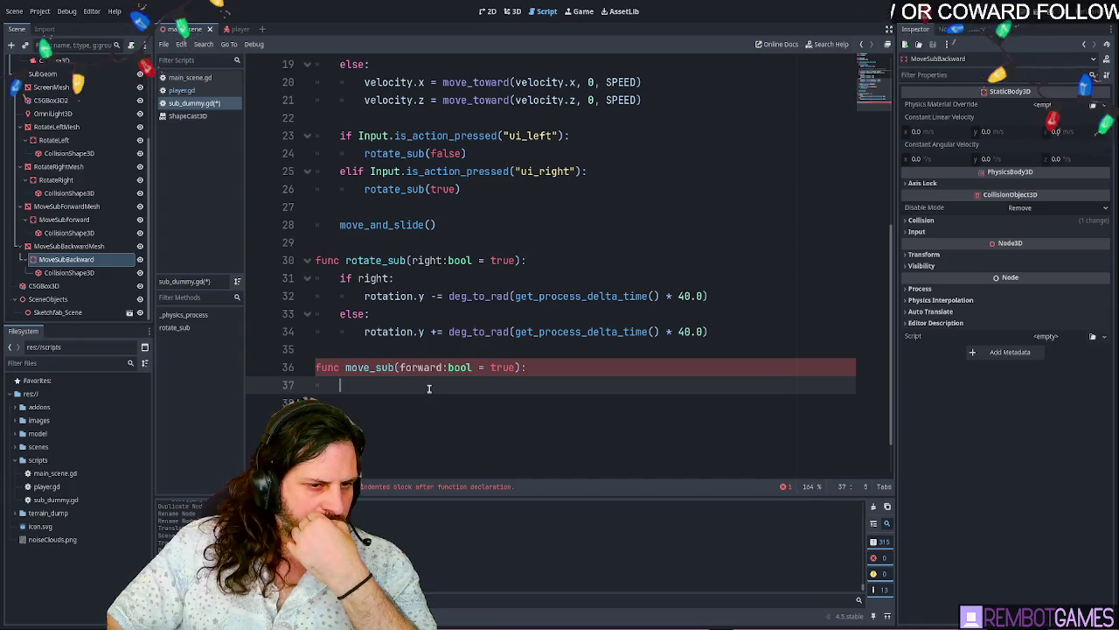
scroll(428, 388, "down", 1)
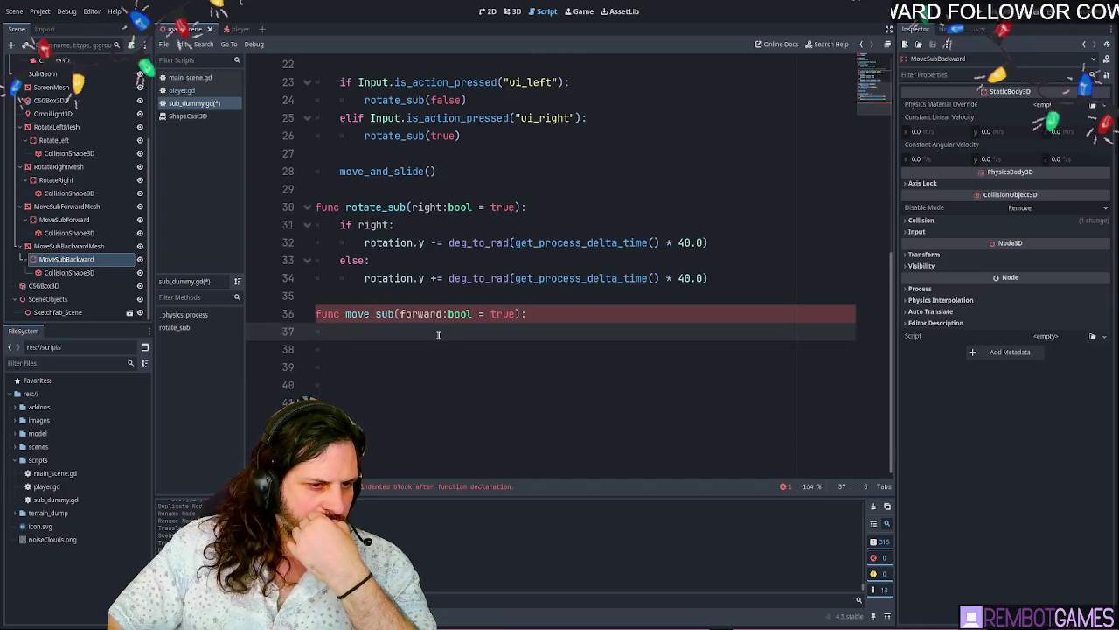